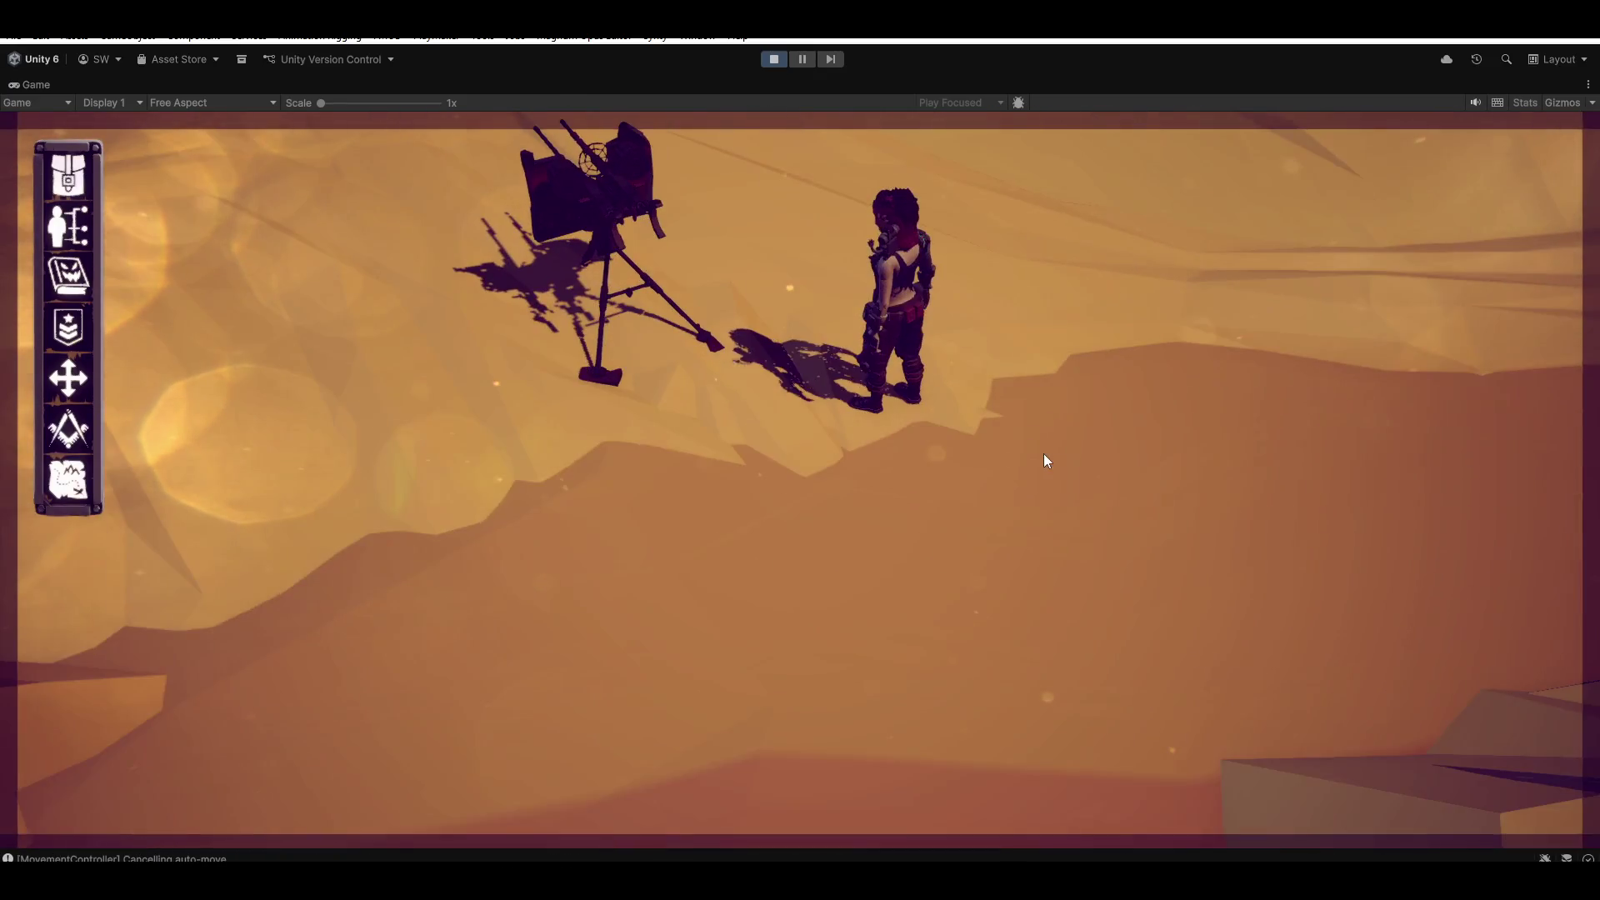
# Run the character across the sand, then send it to man the mounted turret
pyautogui.press('w')
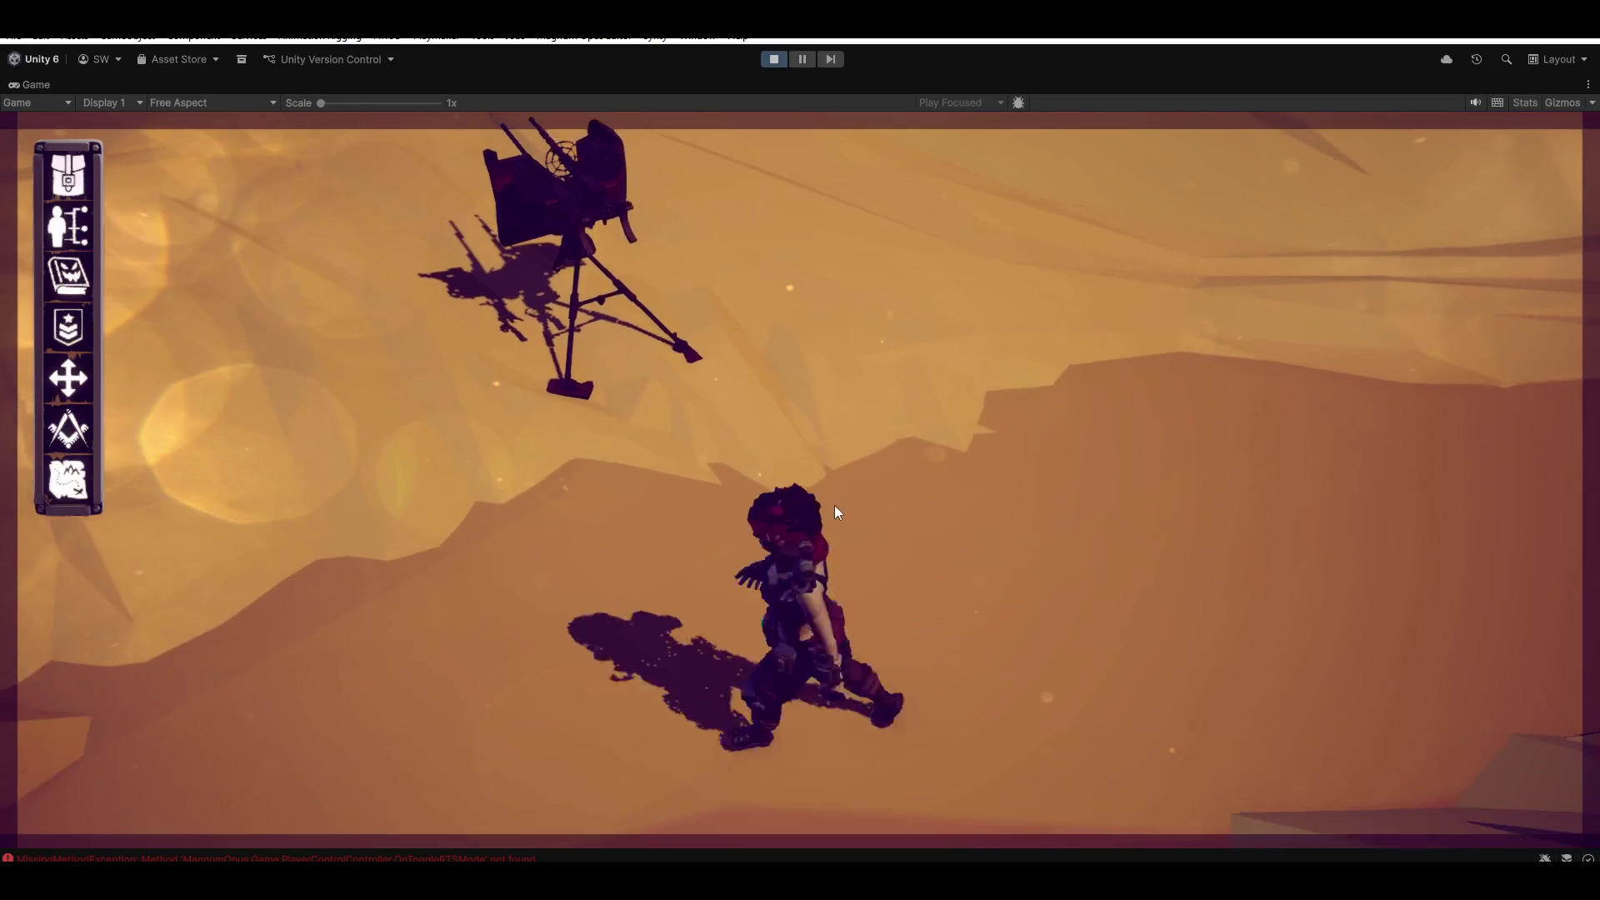
pyautogui.click(797, 497)
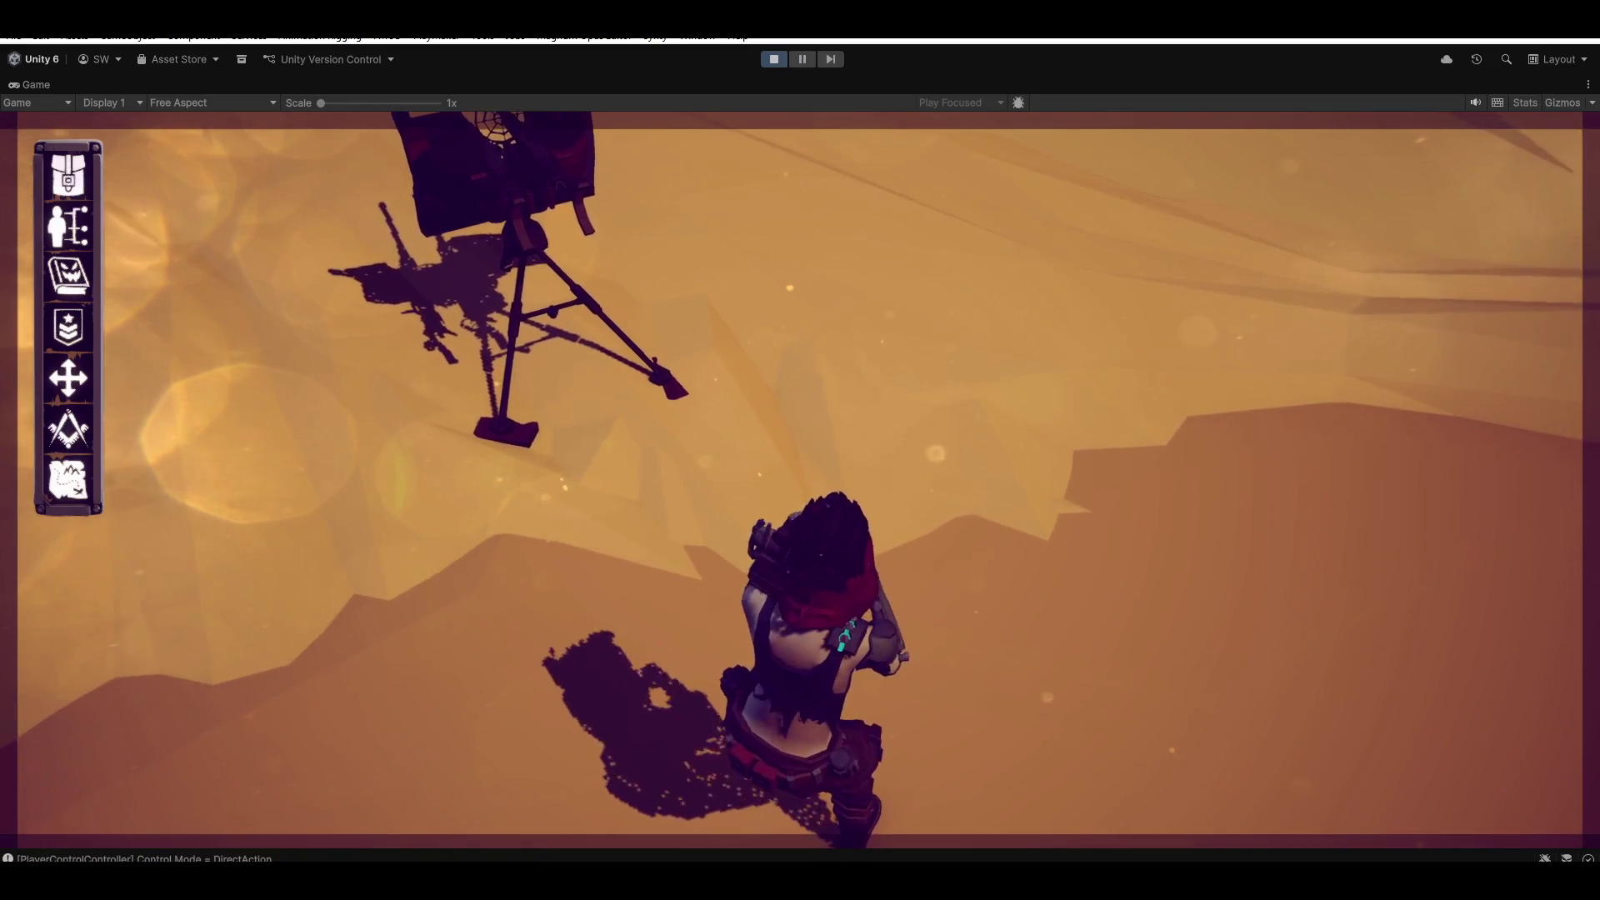
pyautogui.click(553, 222)
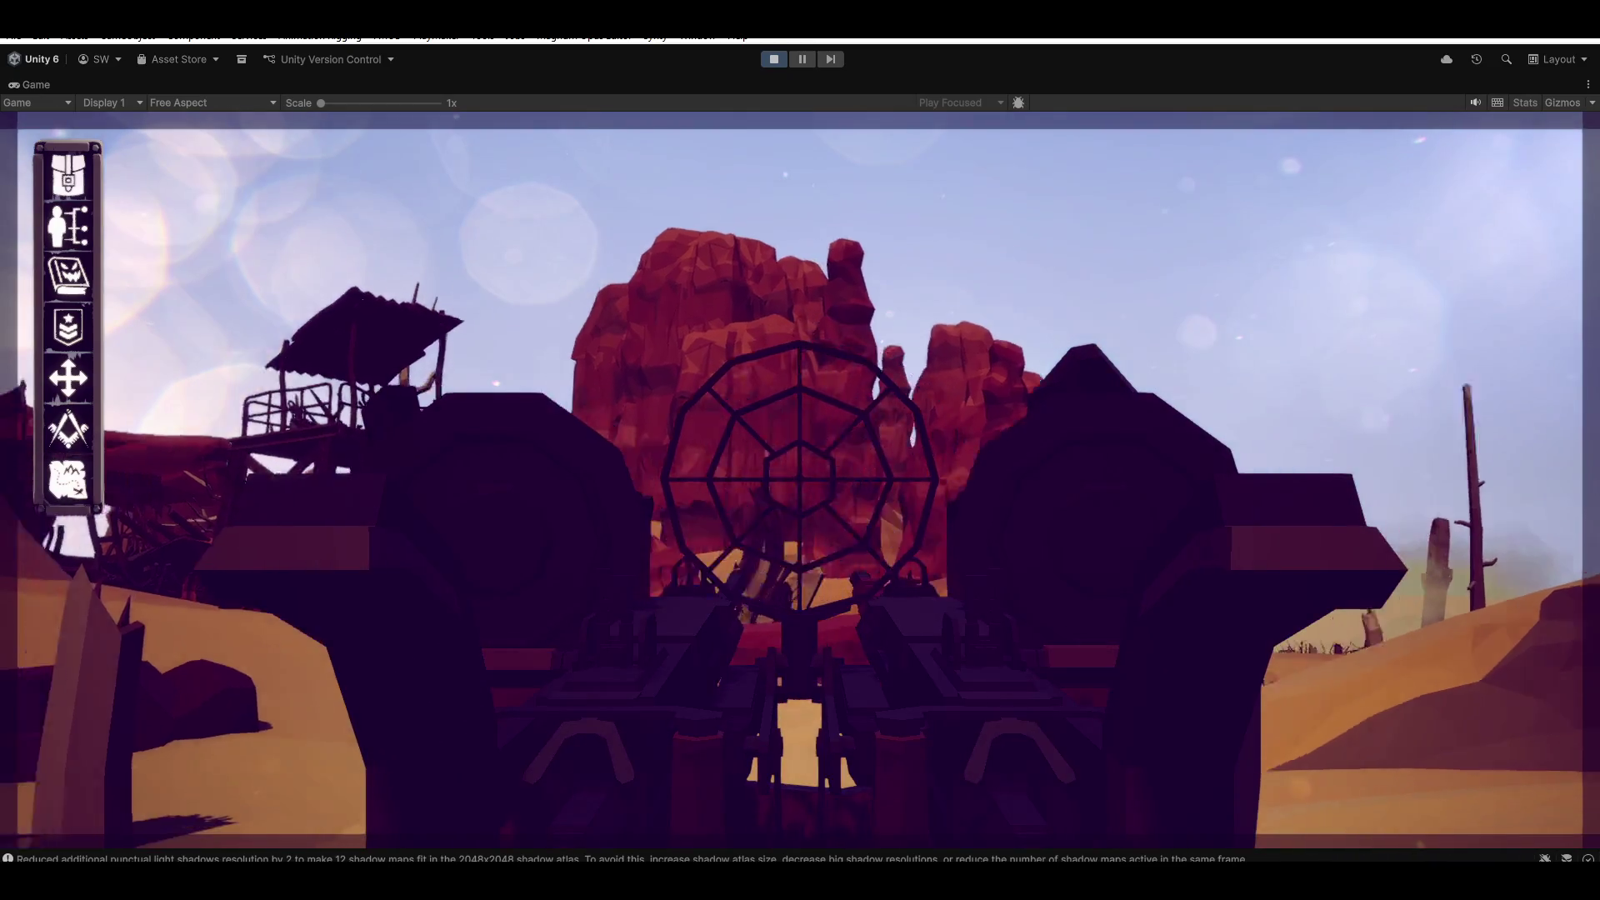
# Exit the turret and run the character toward the village lookout tower
pyautogui.press('e')
pyautogui.press('d')
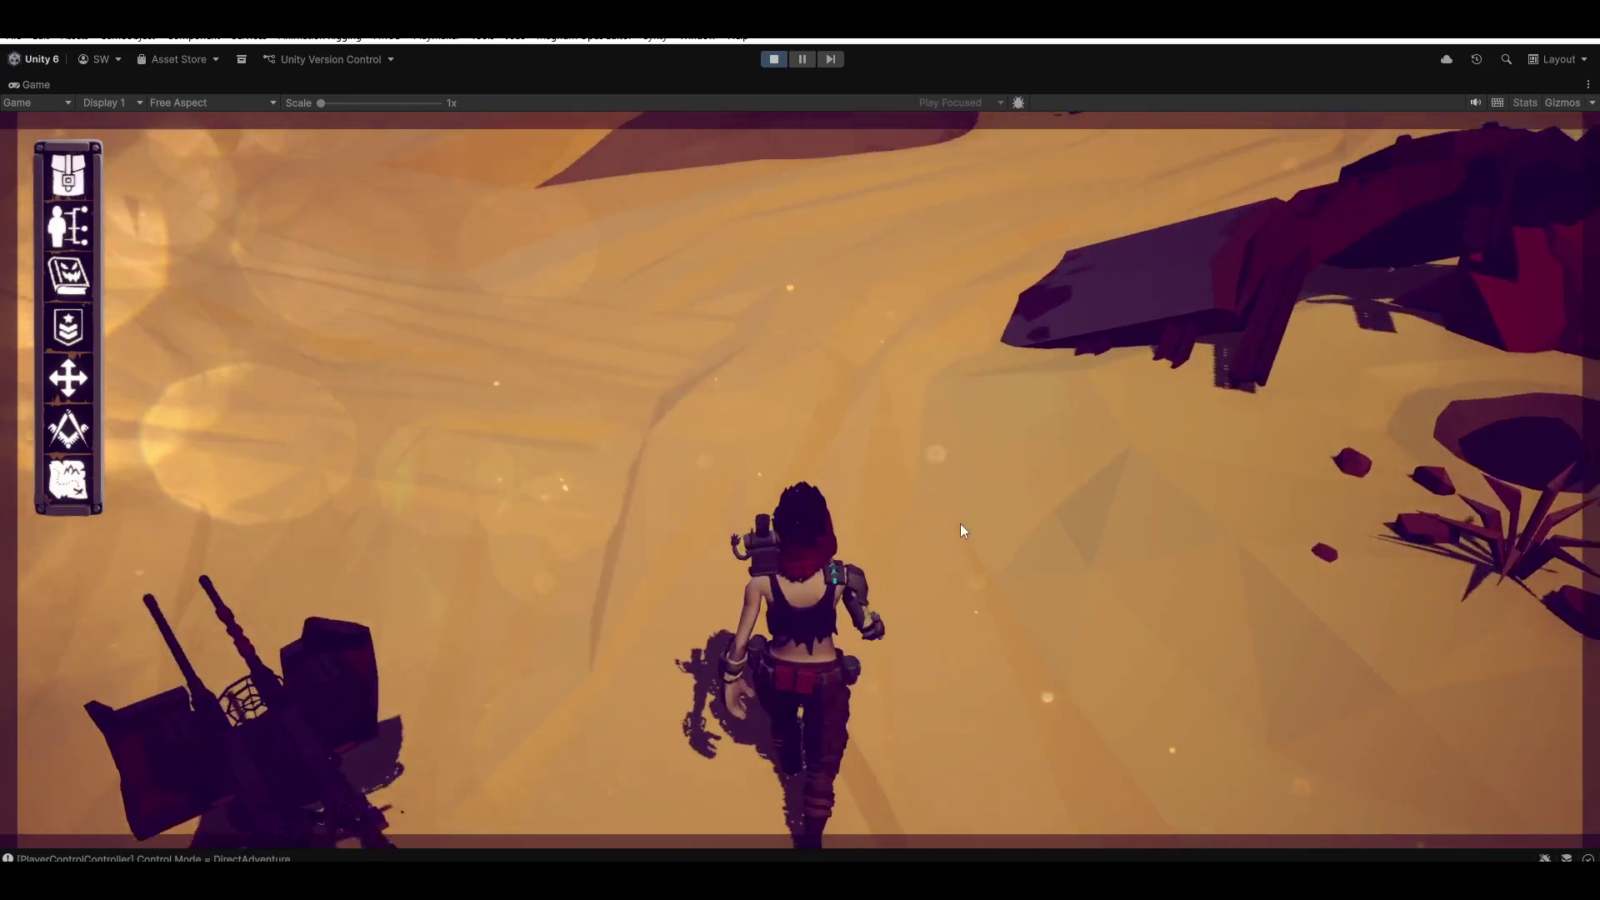
pyautogui.press('w')
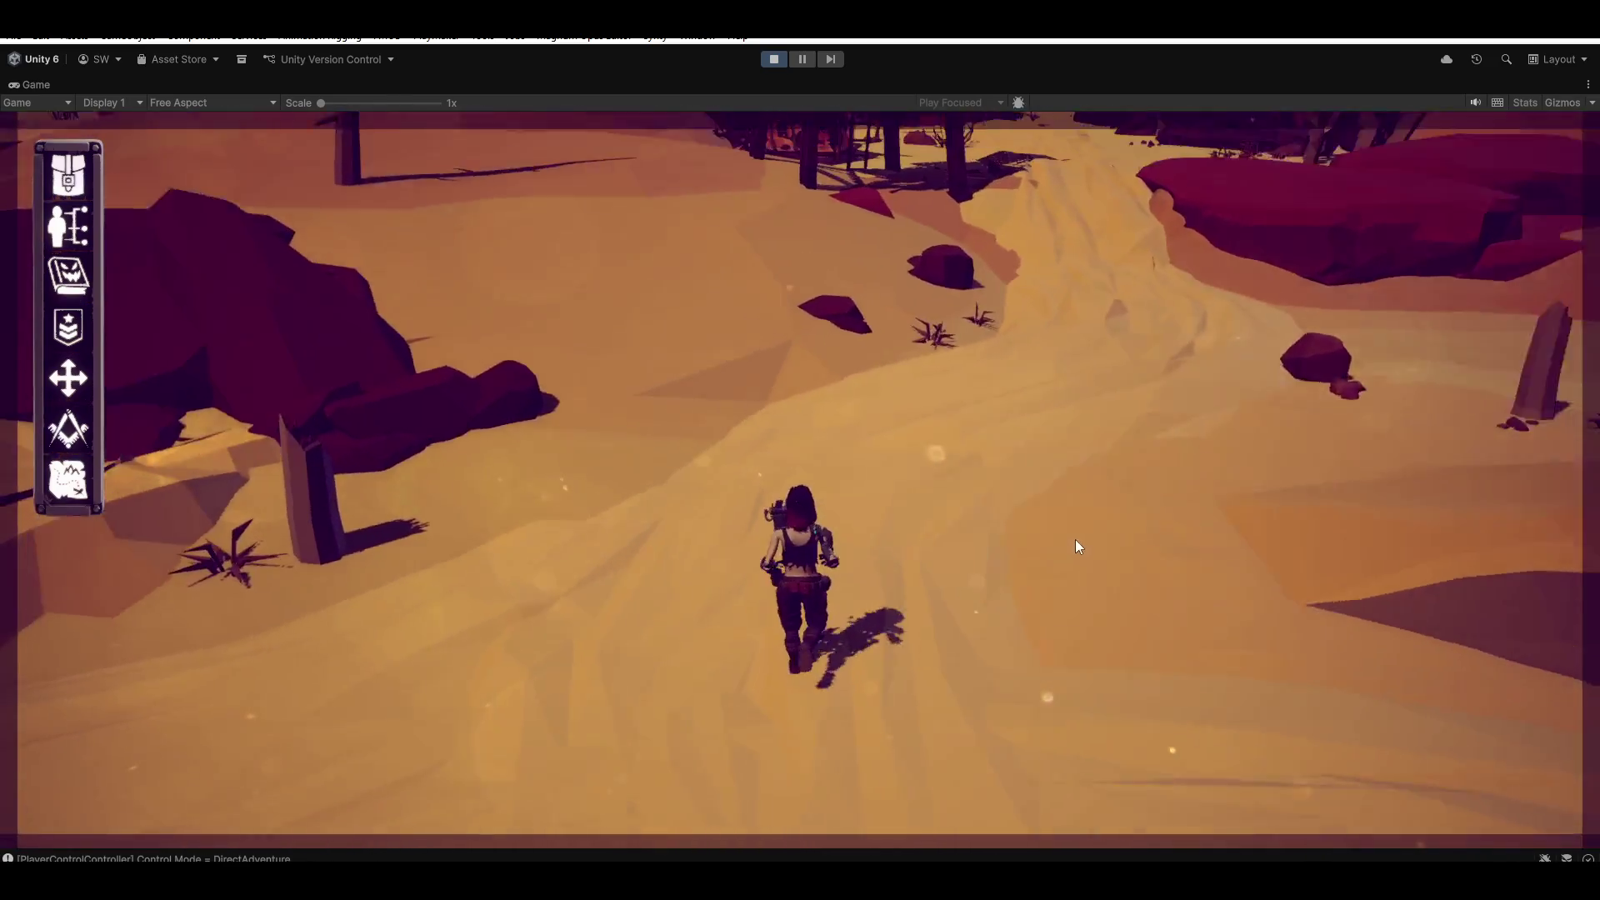
pyautogui.press('Tab')
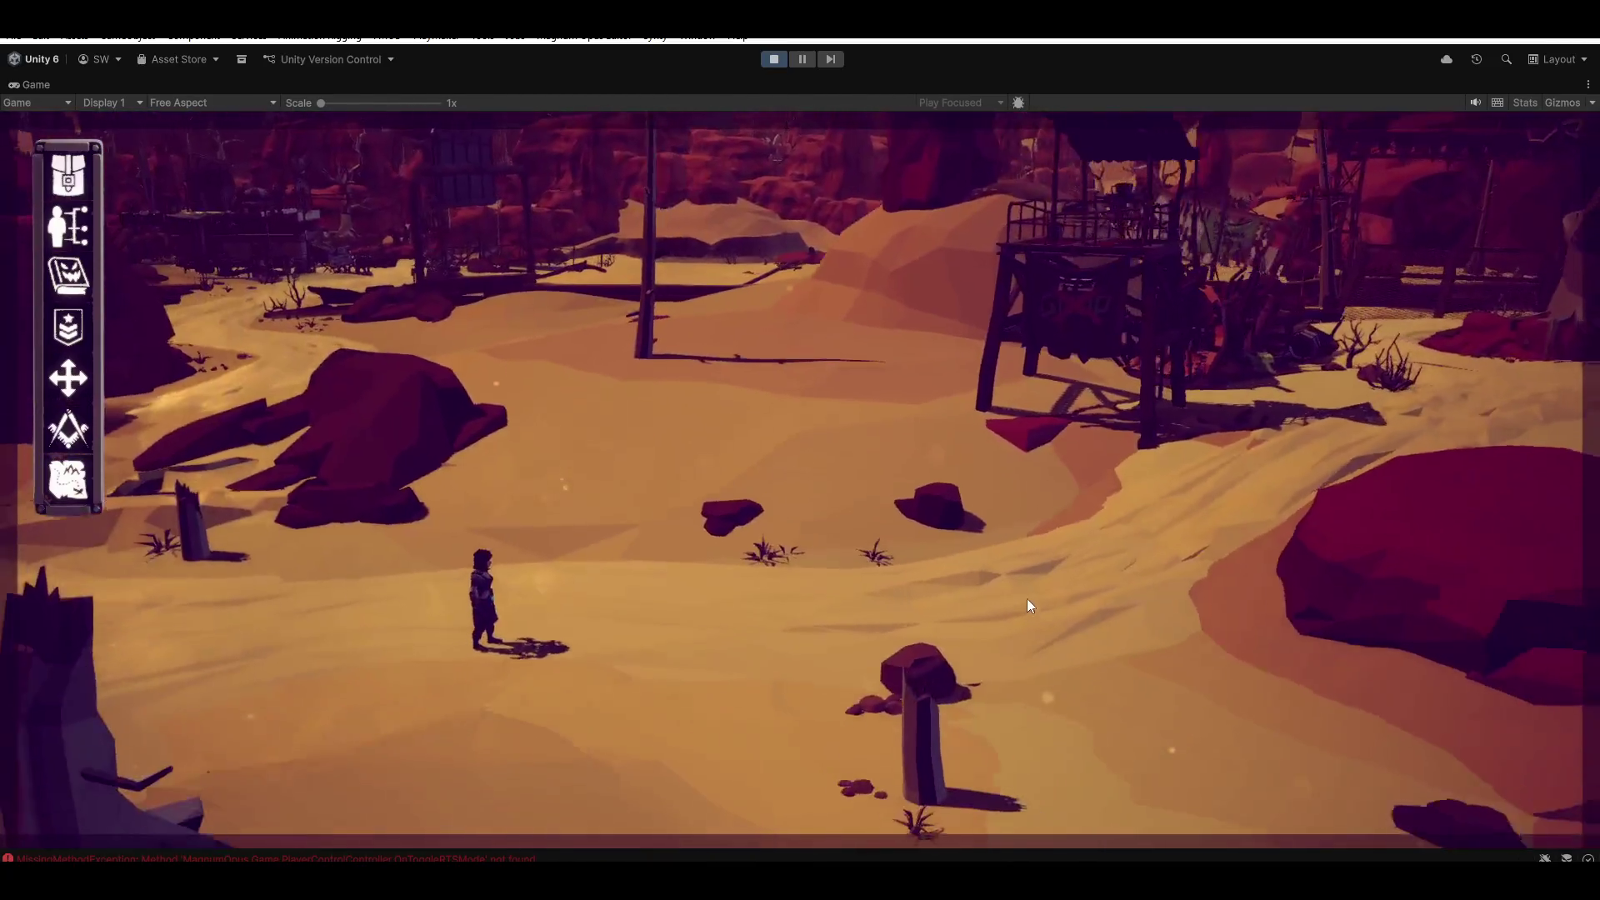
# Auto-walk the character to a chosen ground spot, then steer it down the sand path
pyautogui.rightClick(1062, 520)
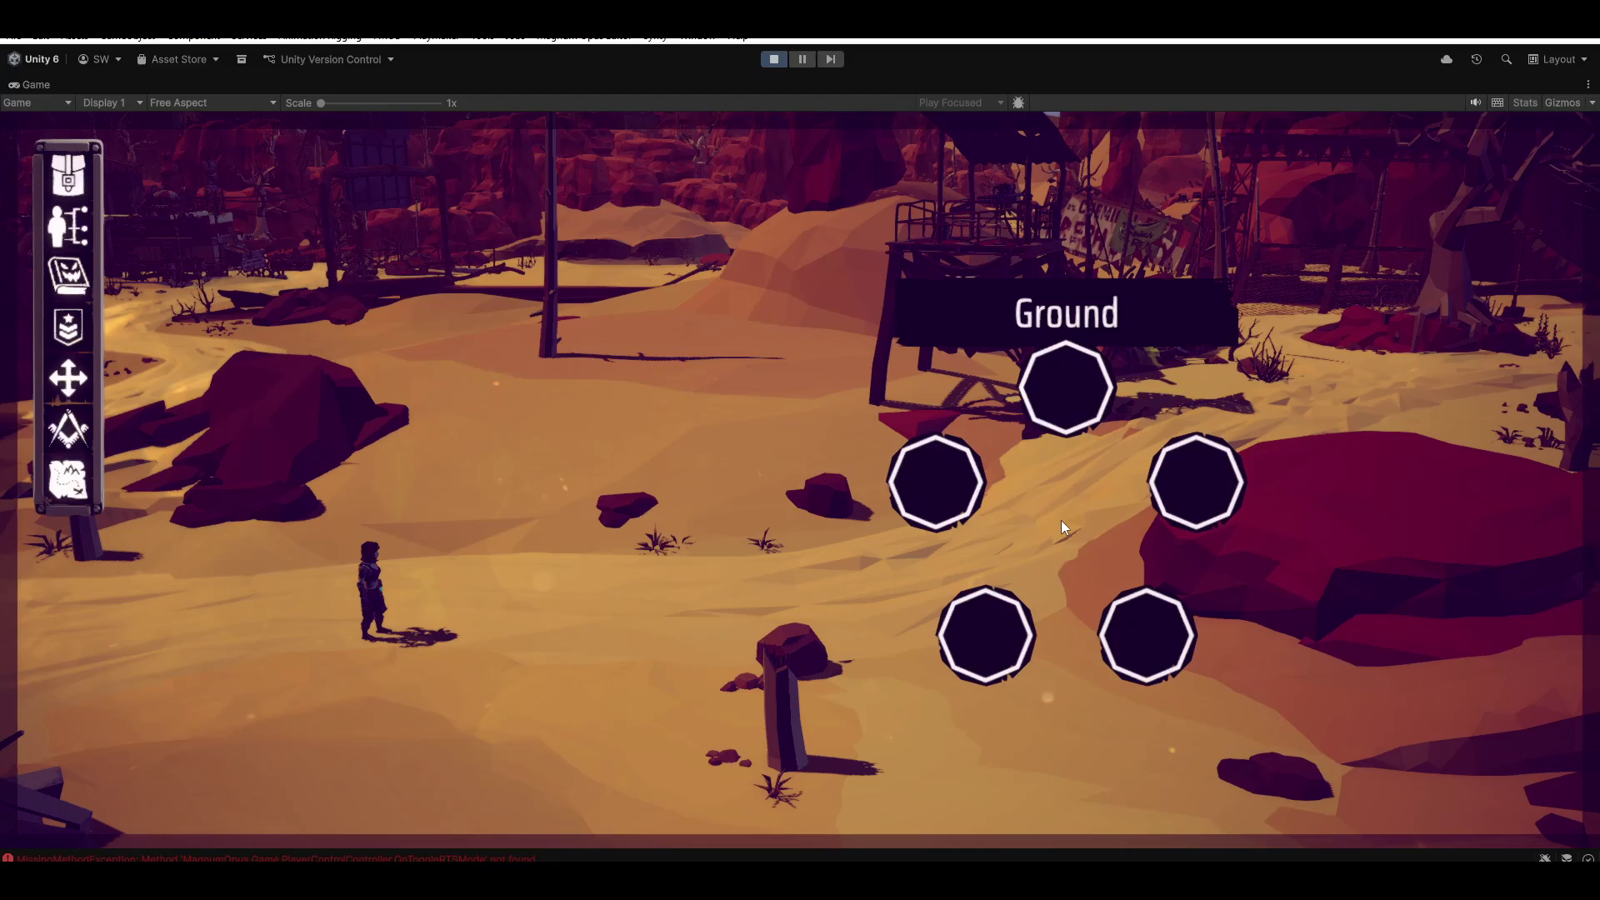
pyautogui.click(1072, 400)
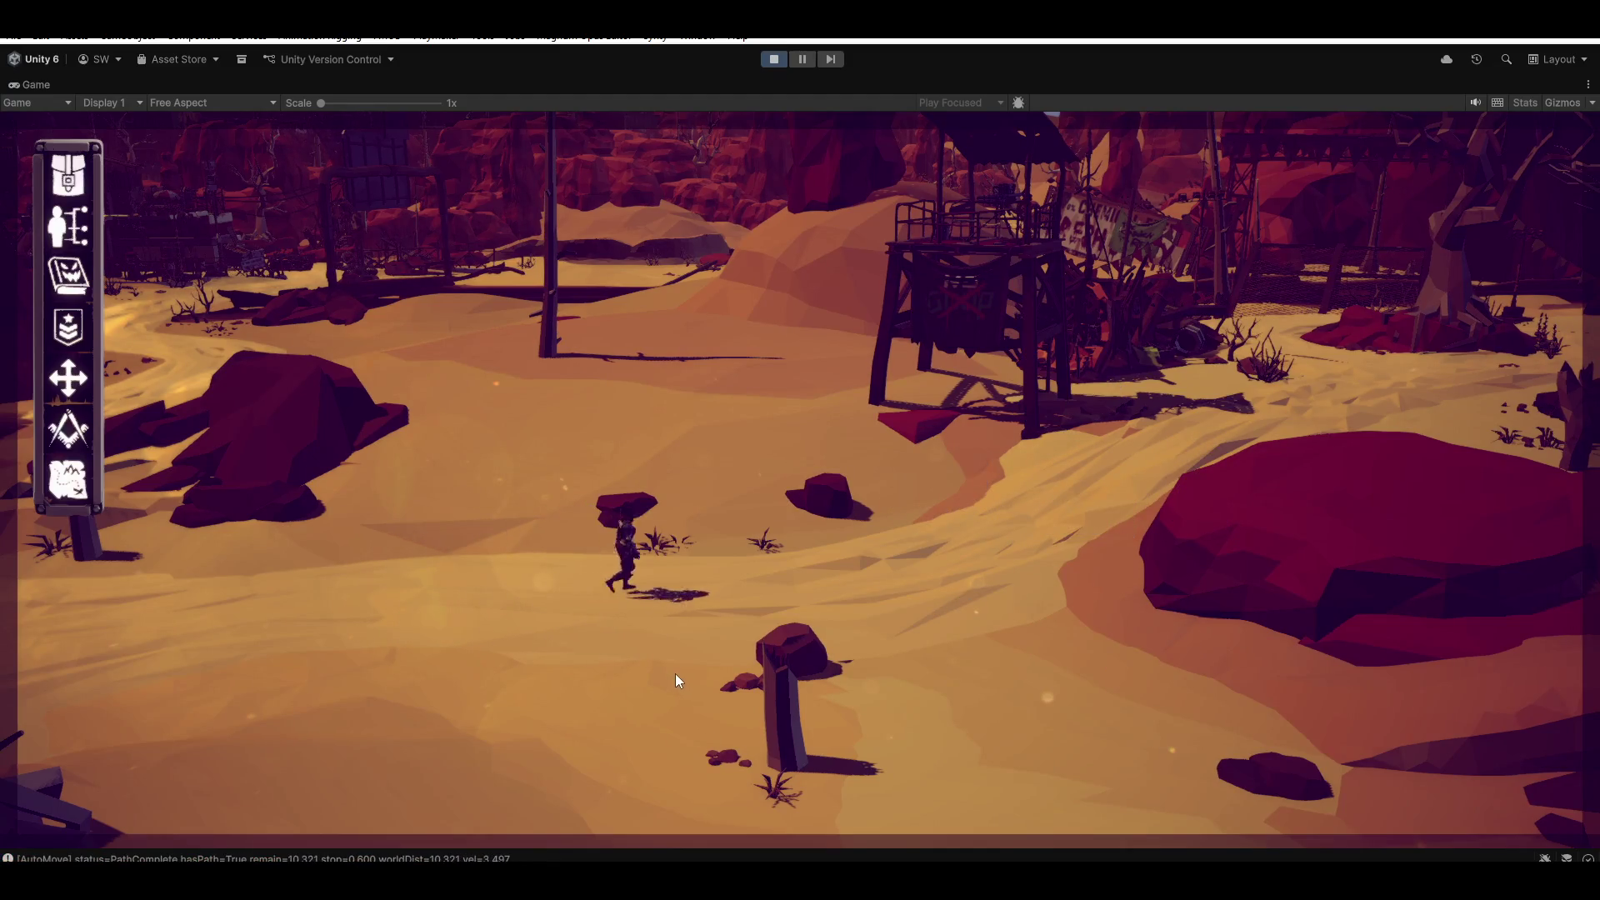
pyautogui.press('w')
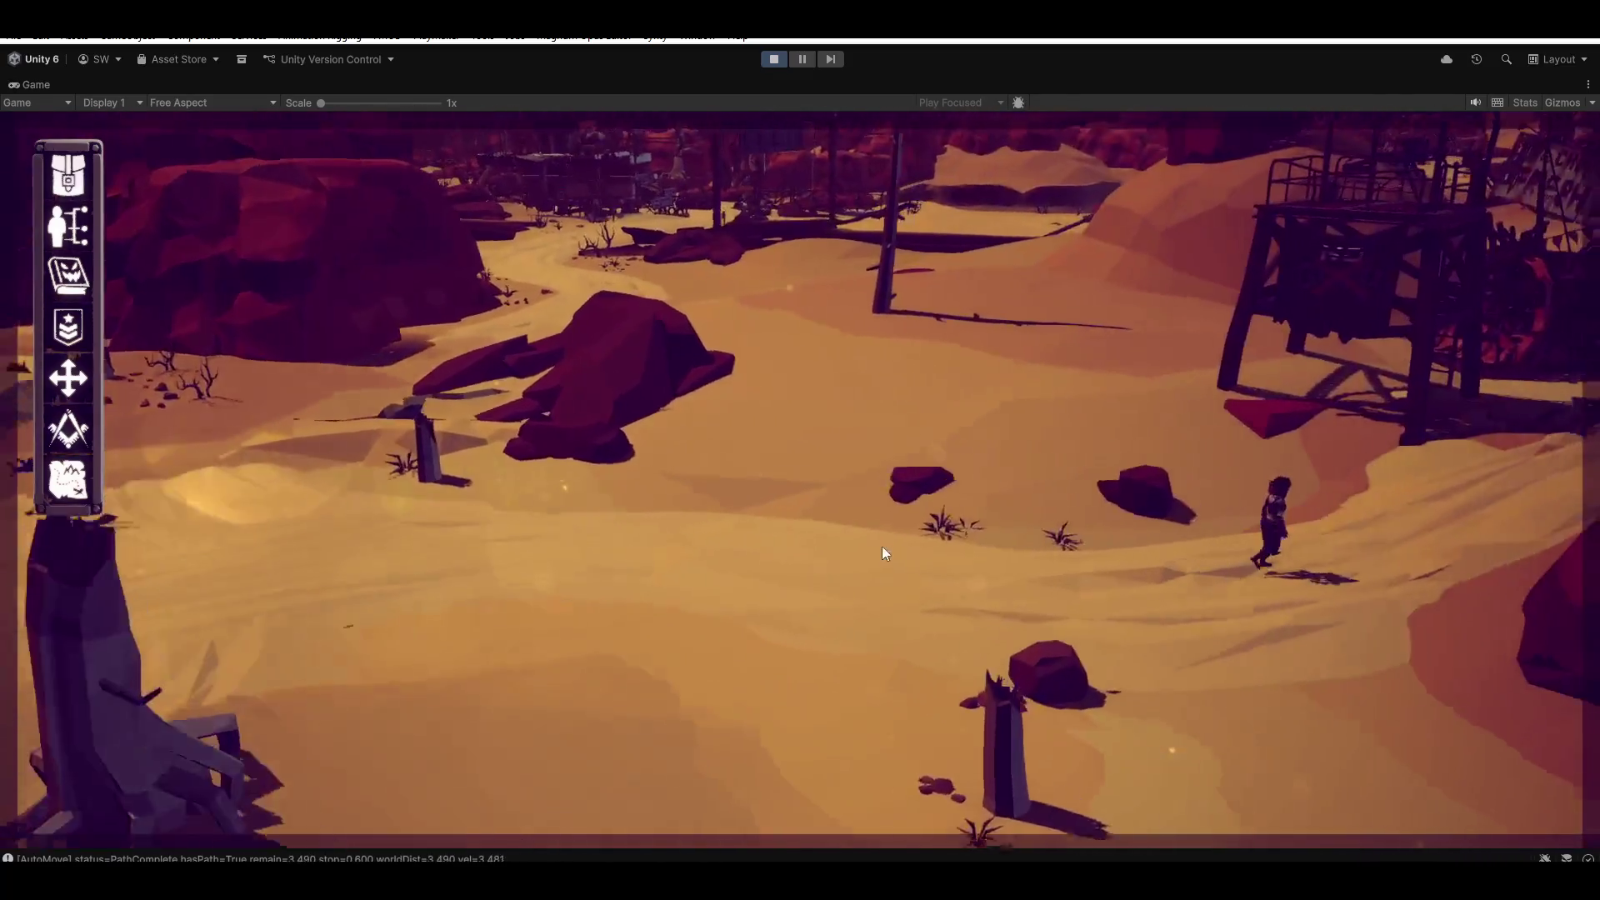
pyautogui.press('Tab')
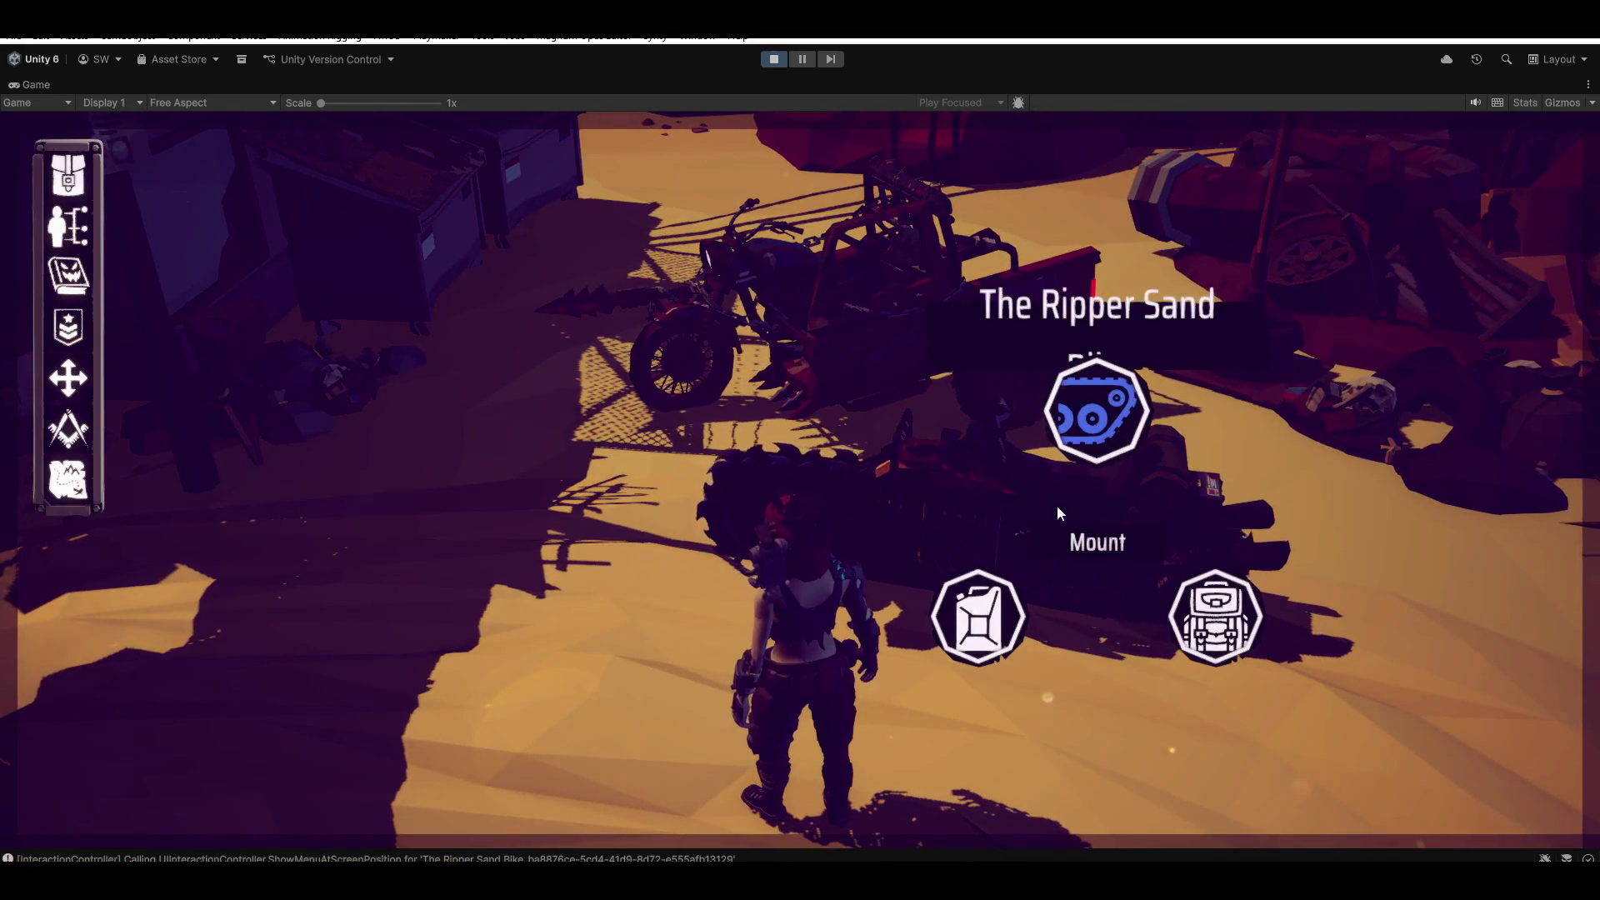
# Close The Ripper Sand bike's interaction menu by clicking away on the sand
pyautogui.click(1115, 540)
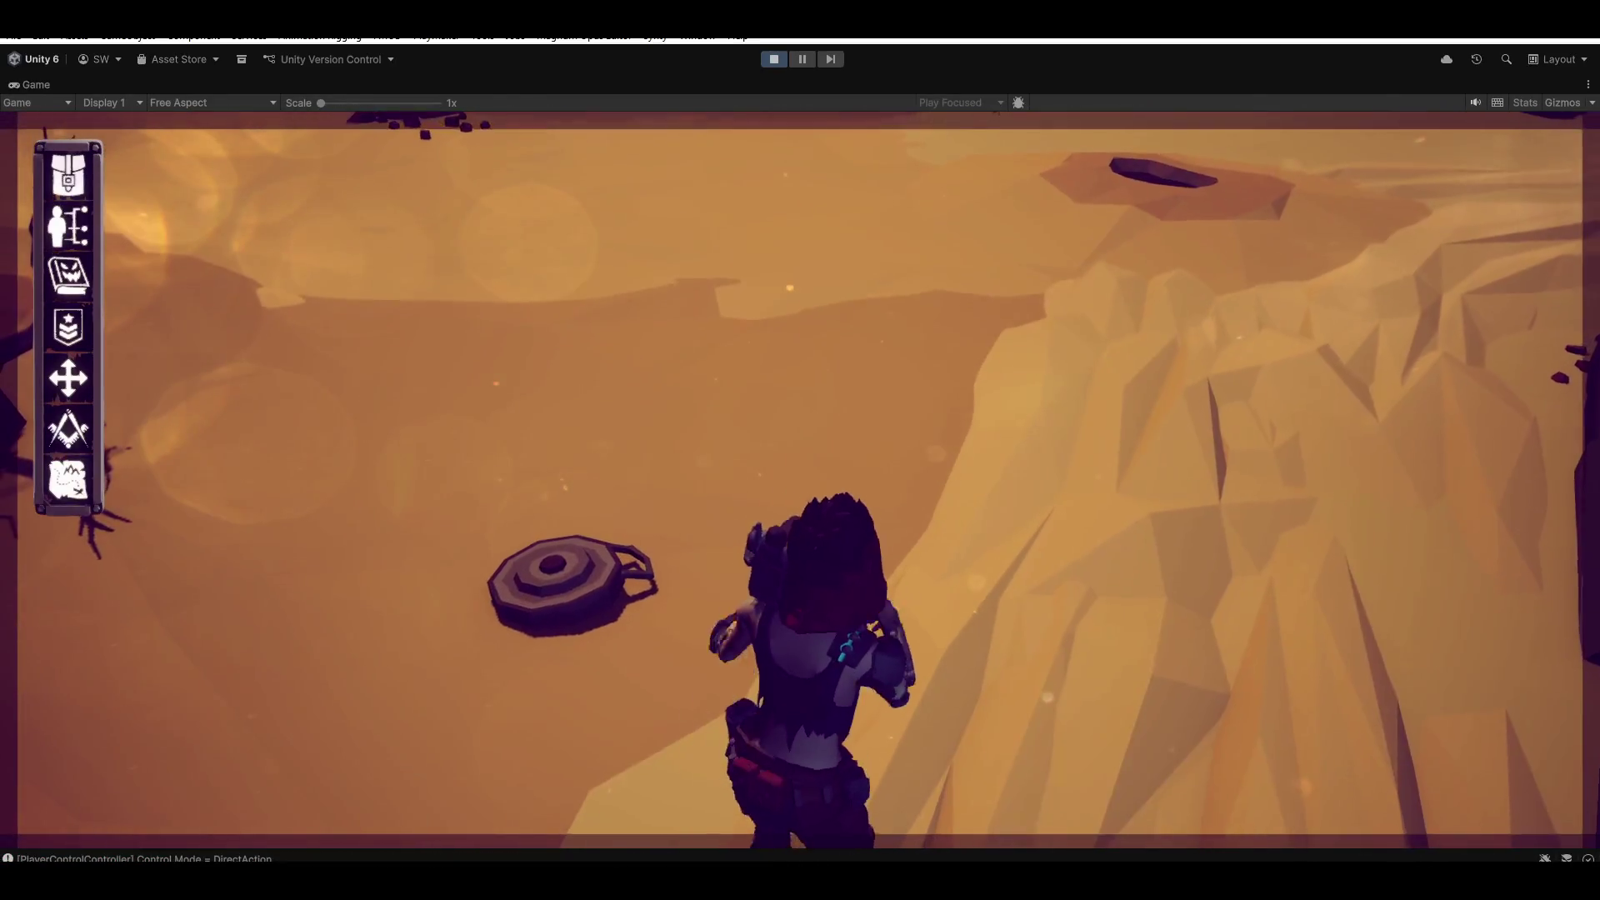
# Disarm the landmine using the Disarm option in its interaction menu
pyautogui.click(622, 558)
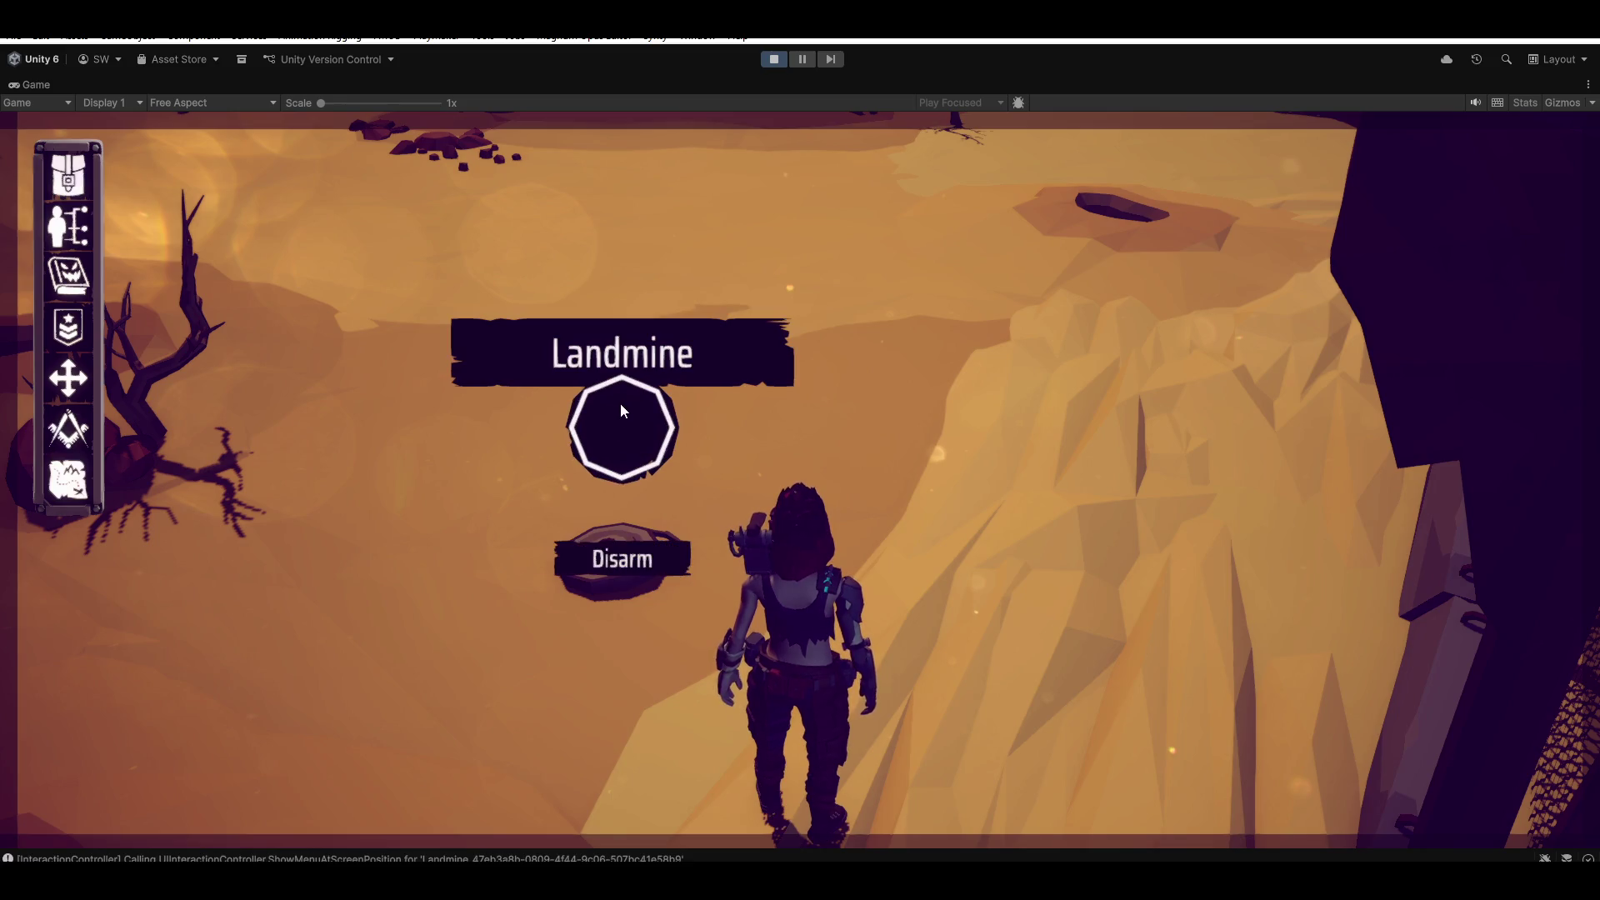
pyautogui.click(1243, 453)
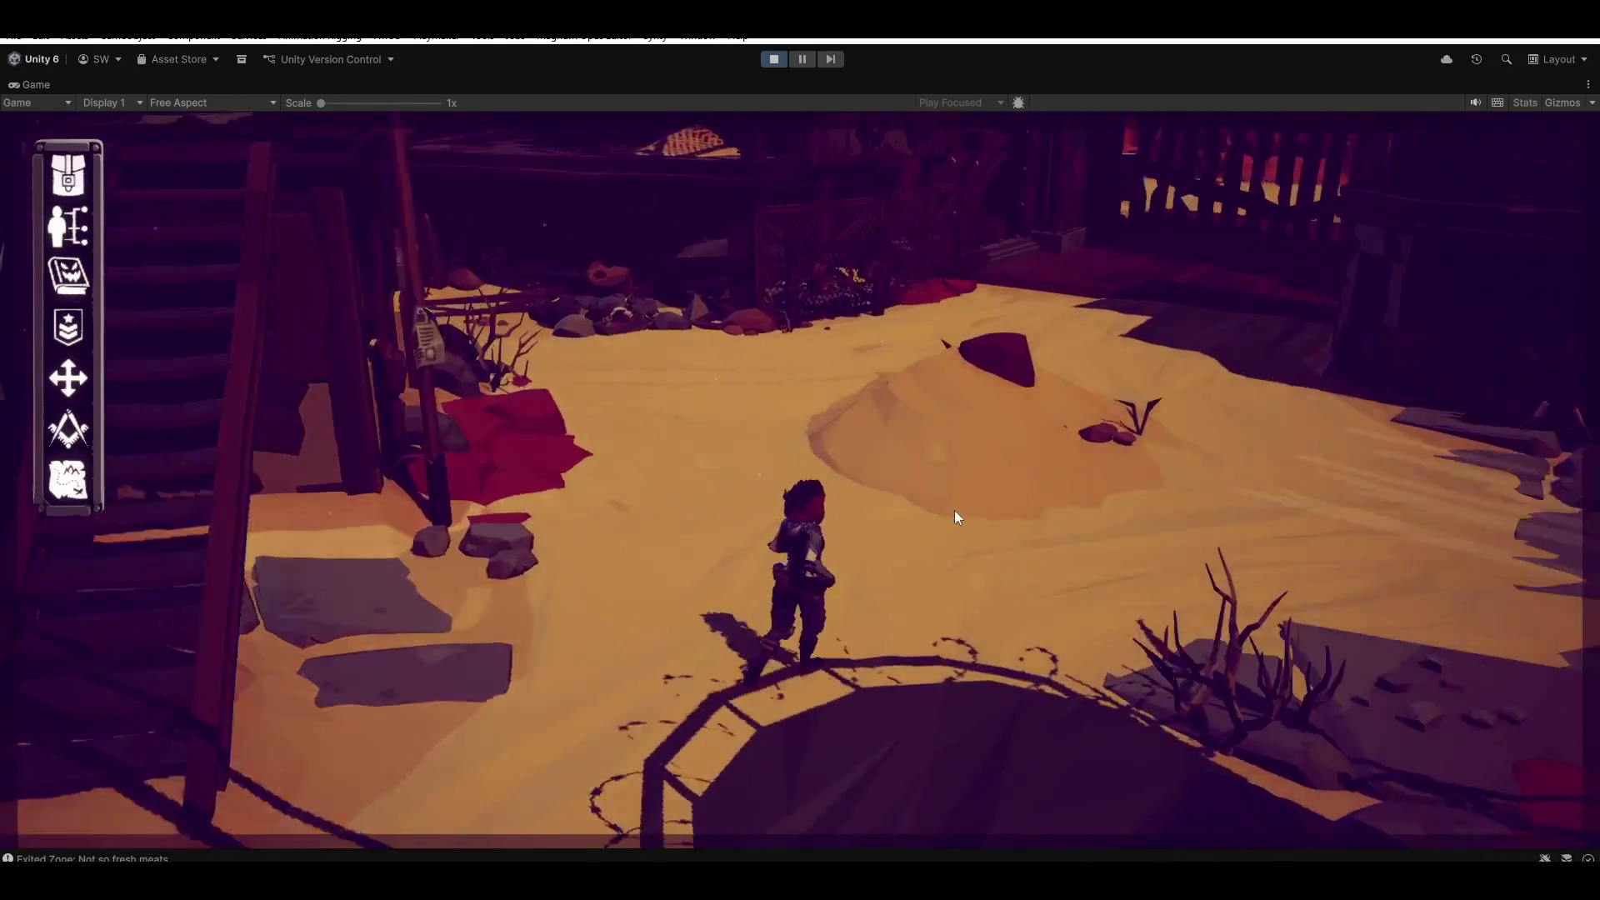
# Run through the courtyard and gateway, over the road railing and slab, onto the desert sand
pyautogui.press('w')
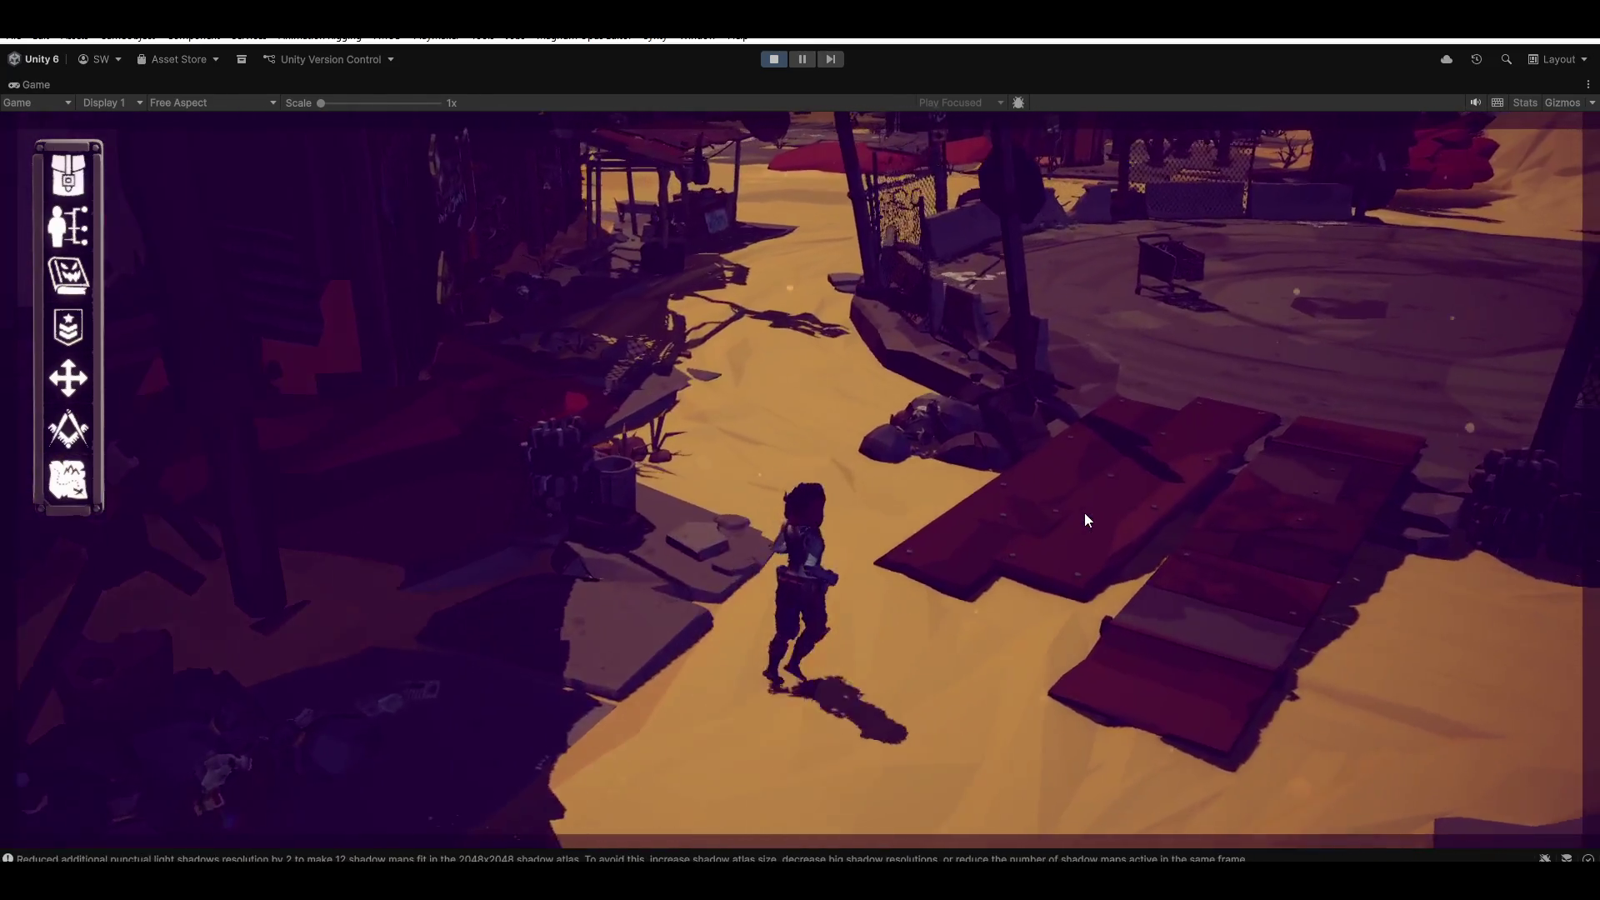
pyautogui.press('w')
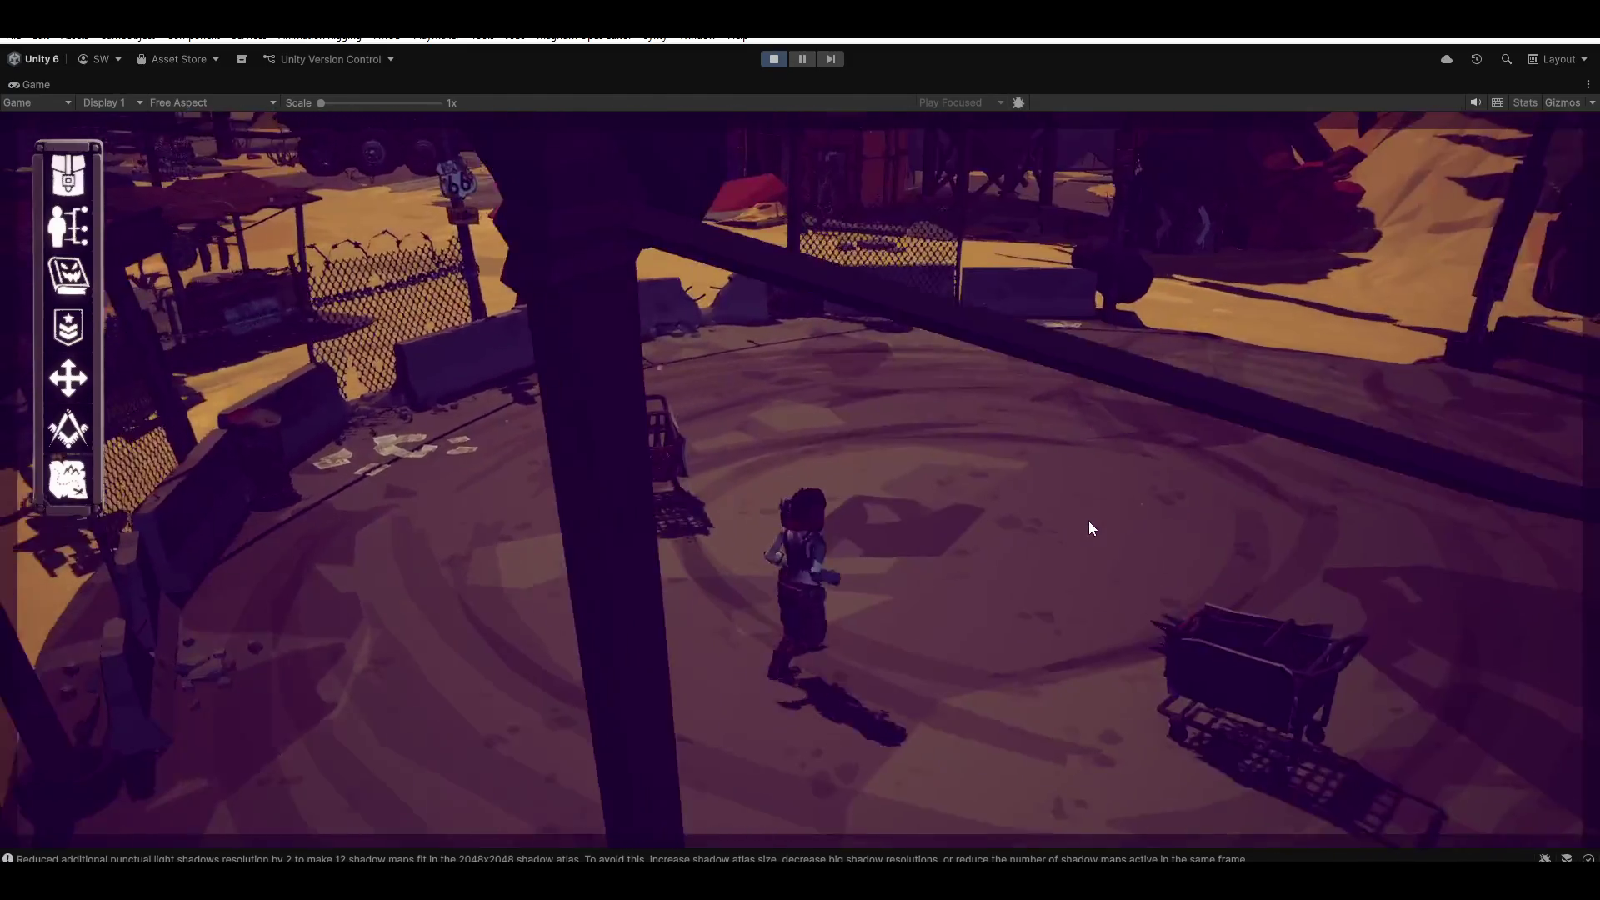
pyautogui.press('w')
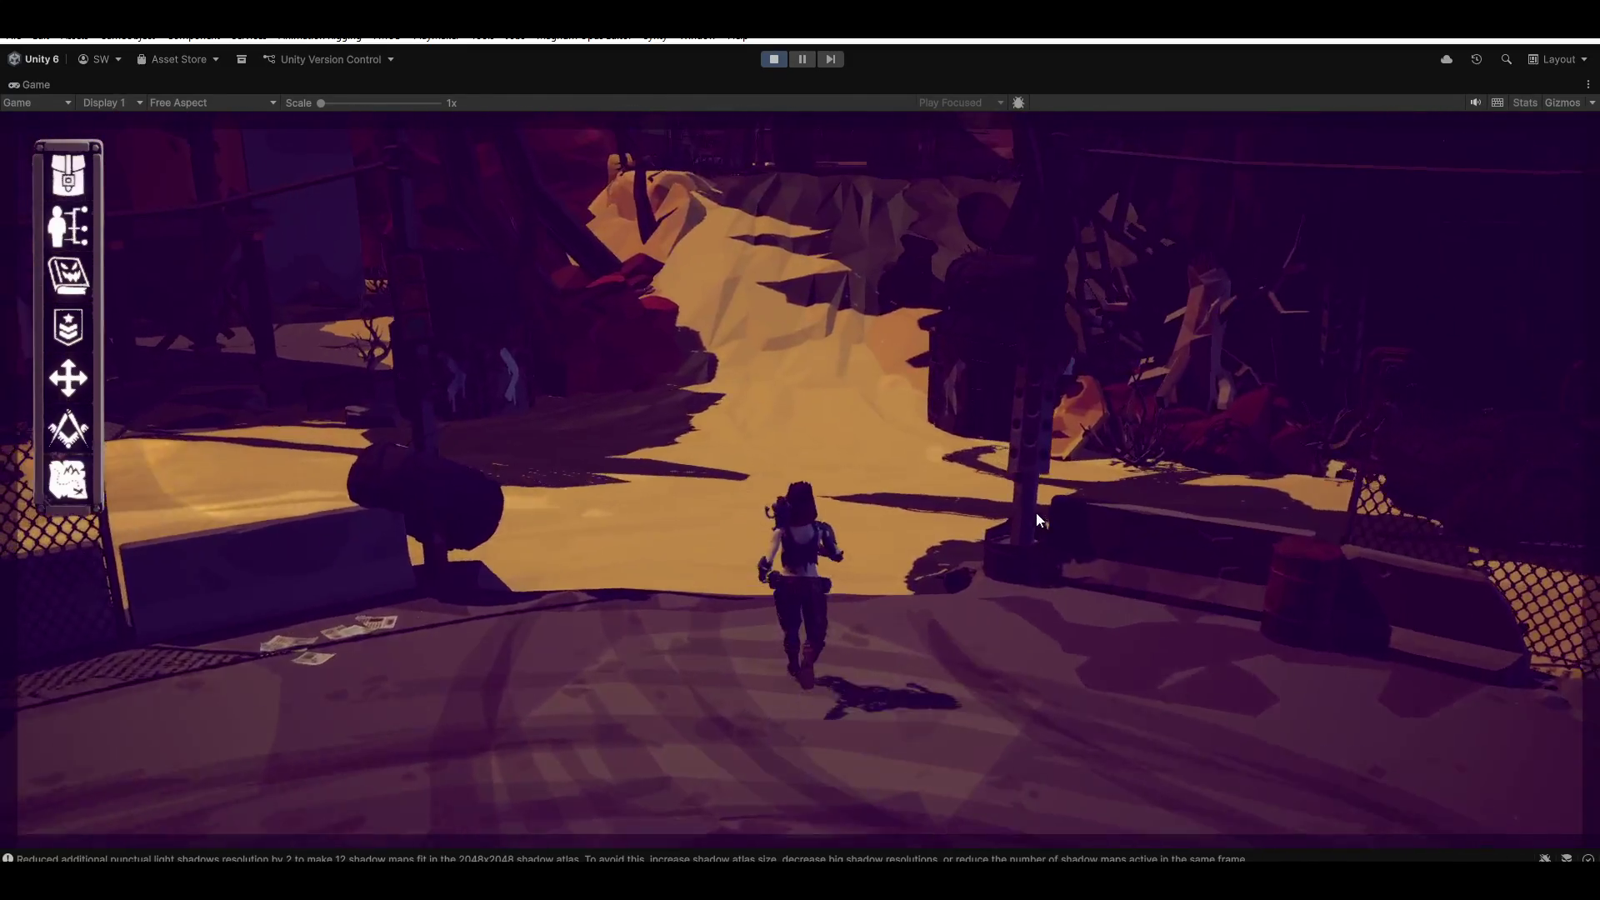
pyautogui.press('w')
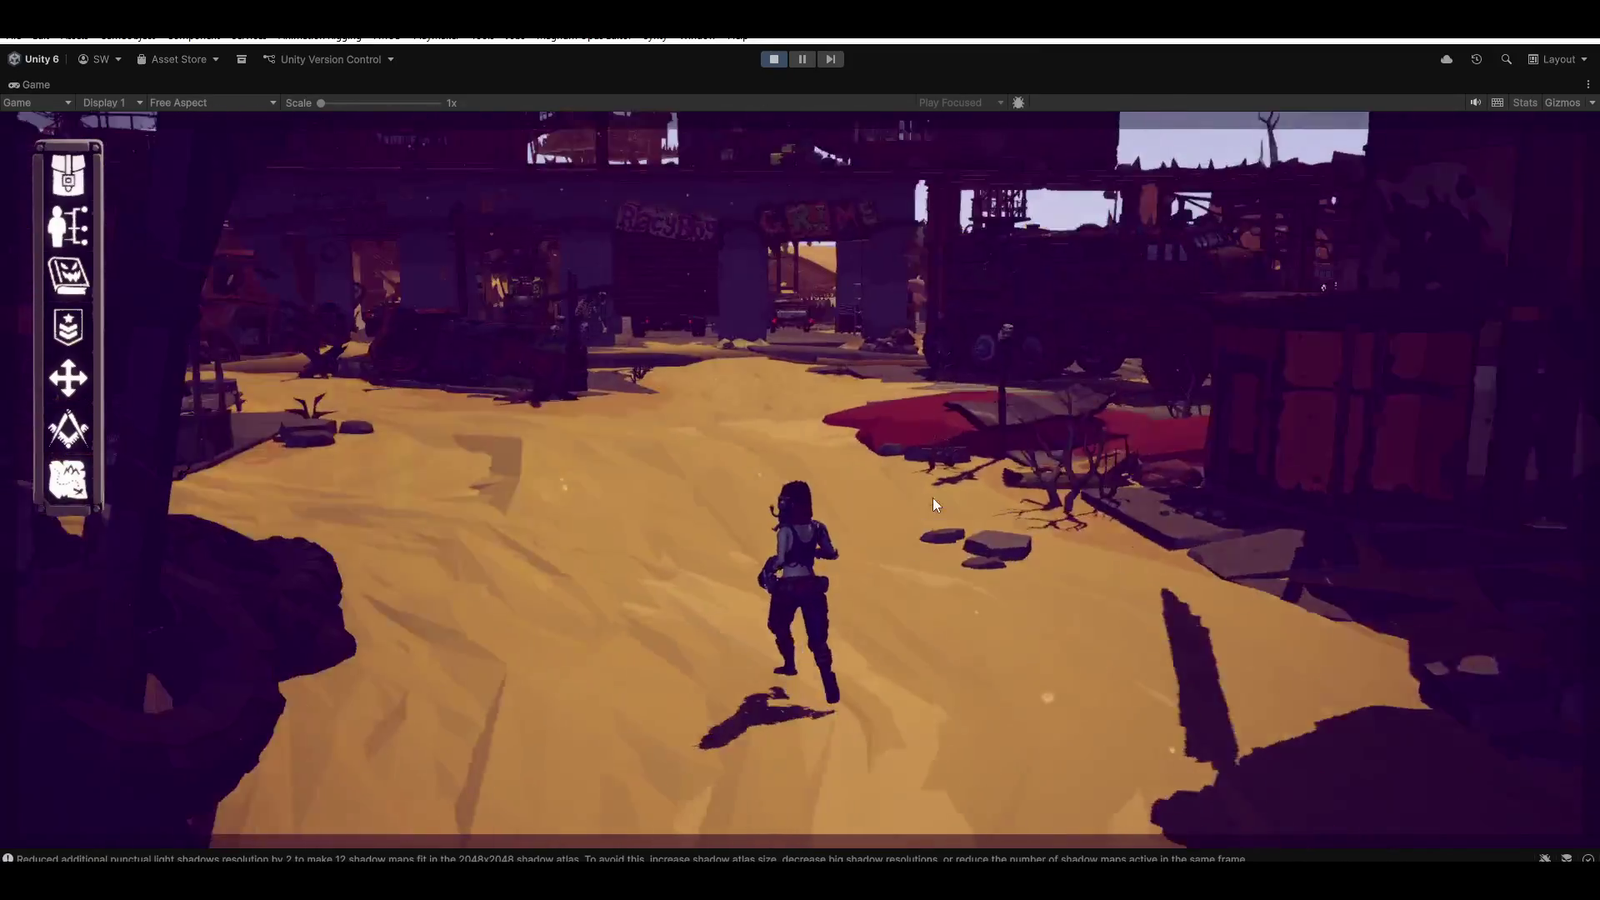
pyautogui.press('w')
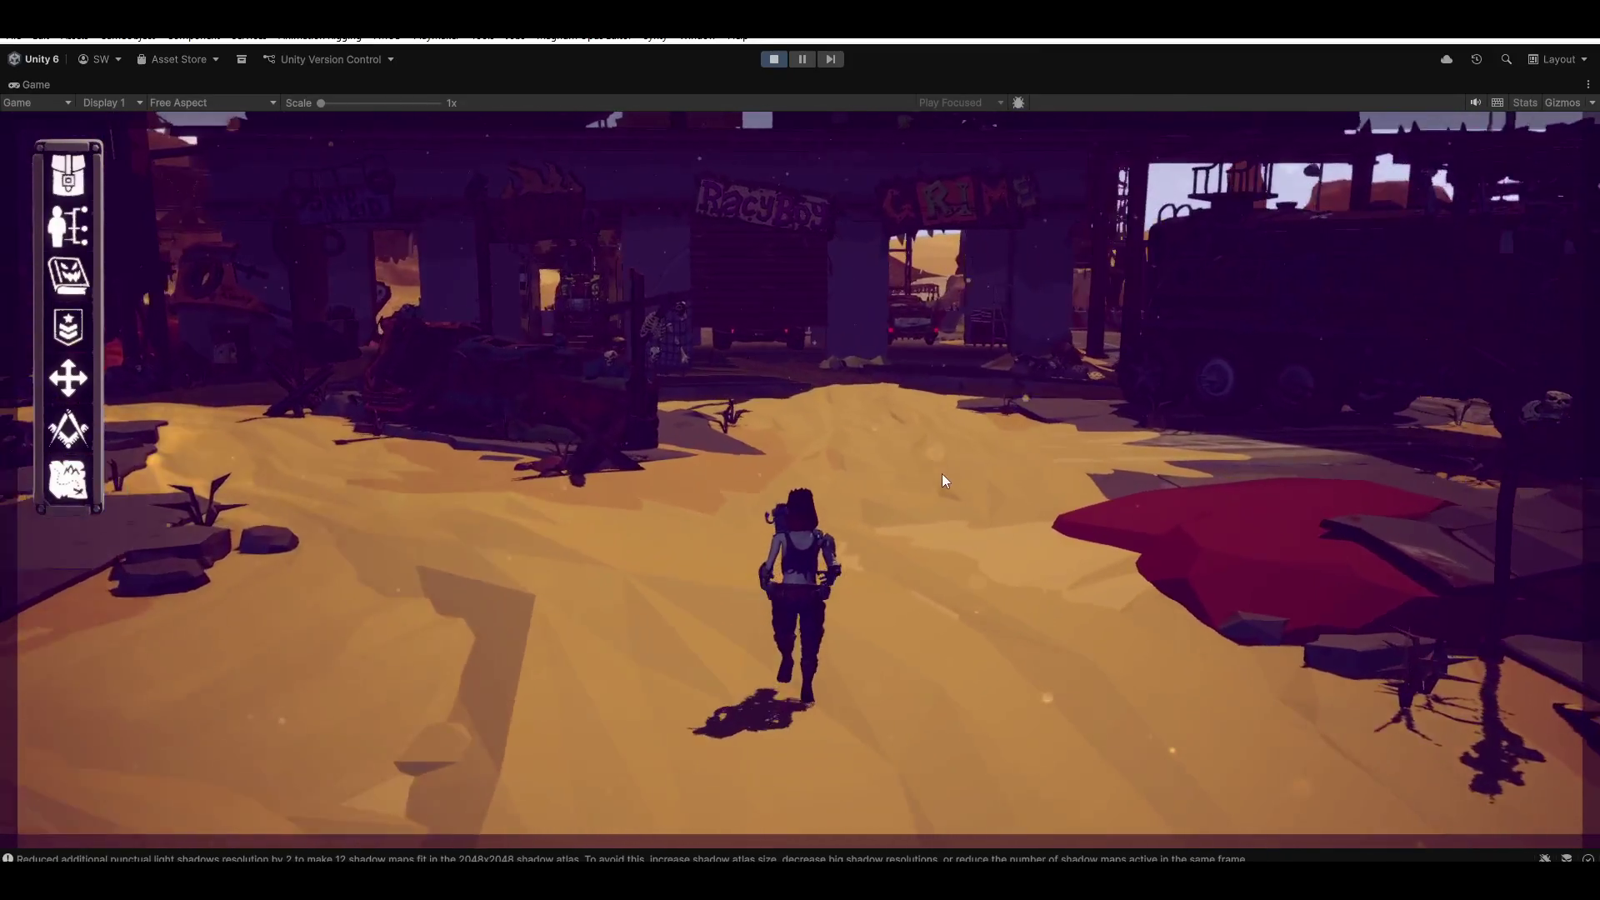
pyautogui.press('w')
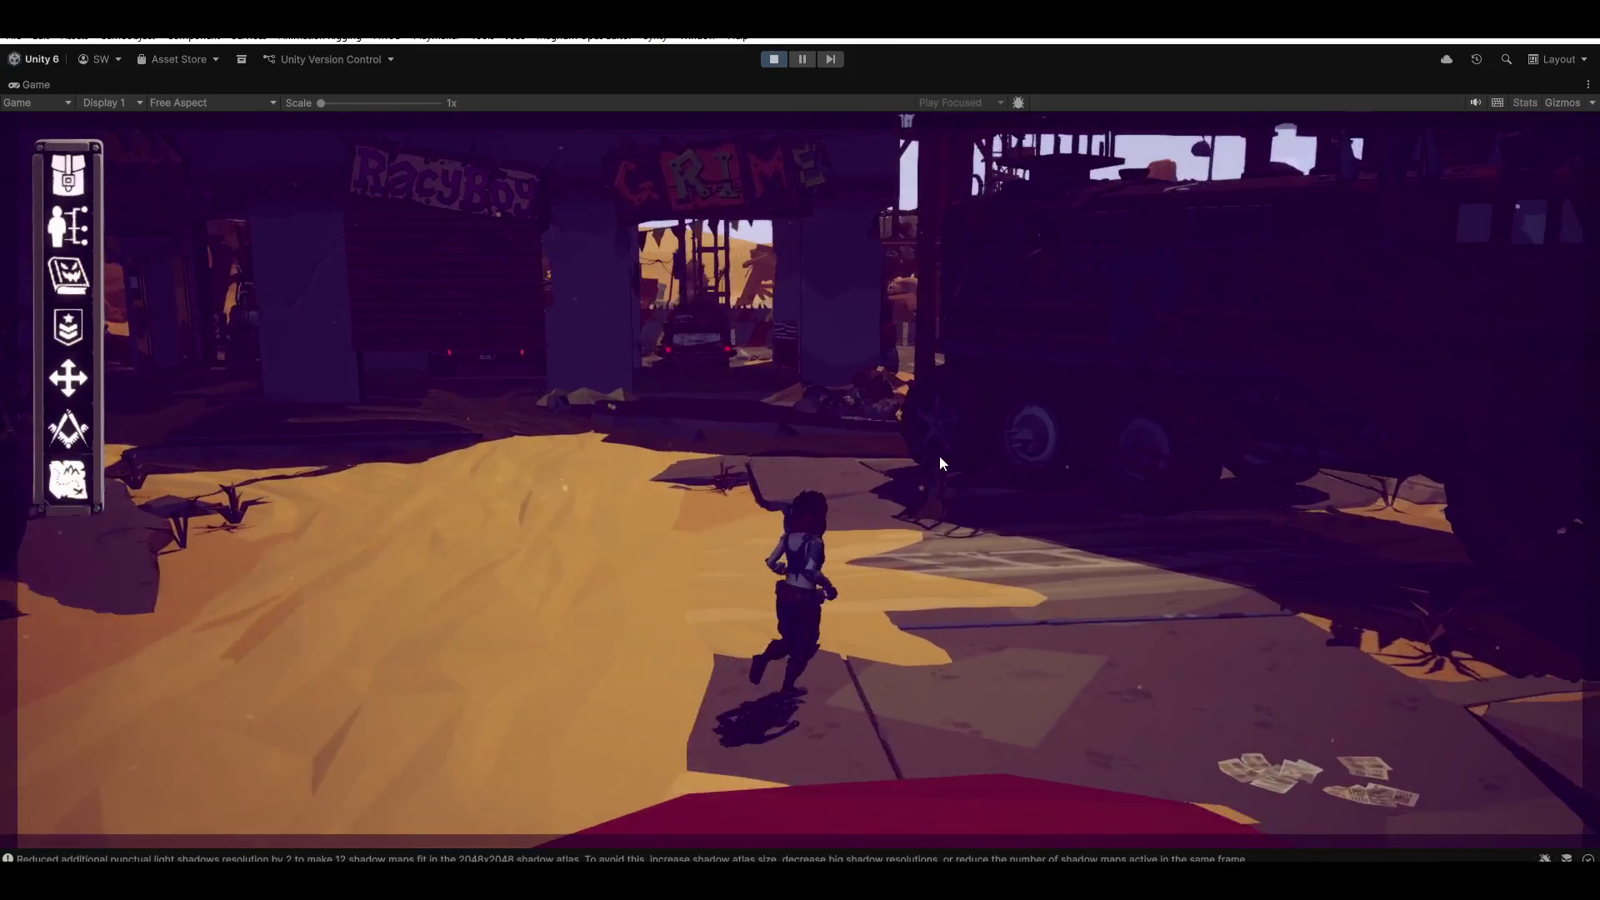
pyautogui.press('w')
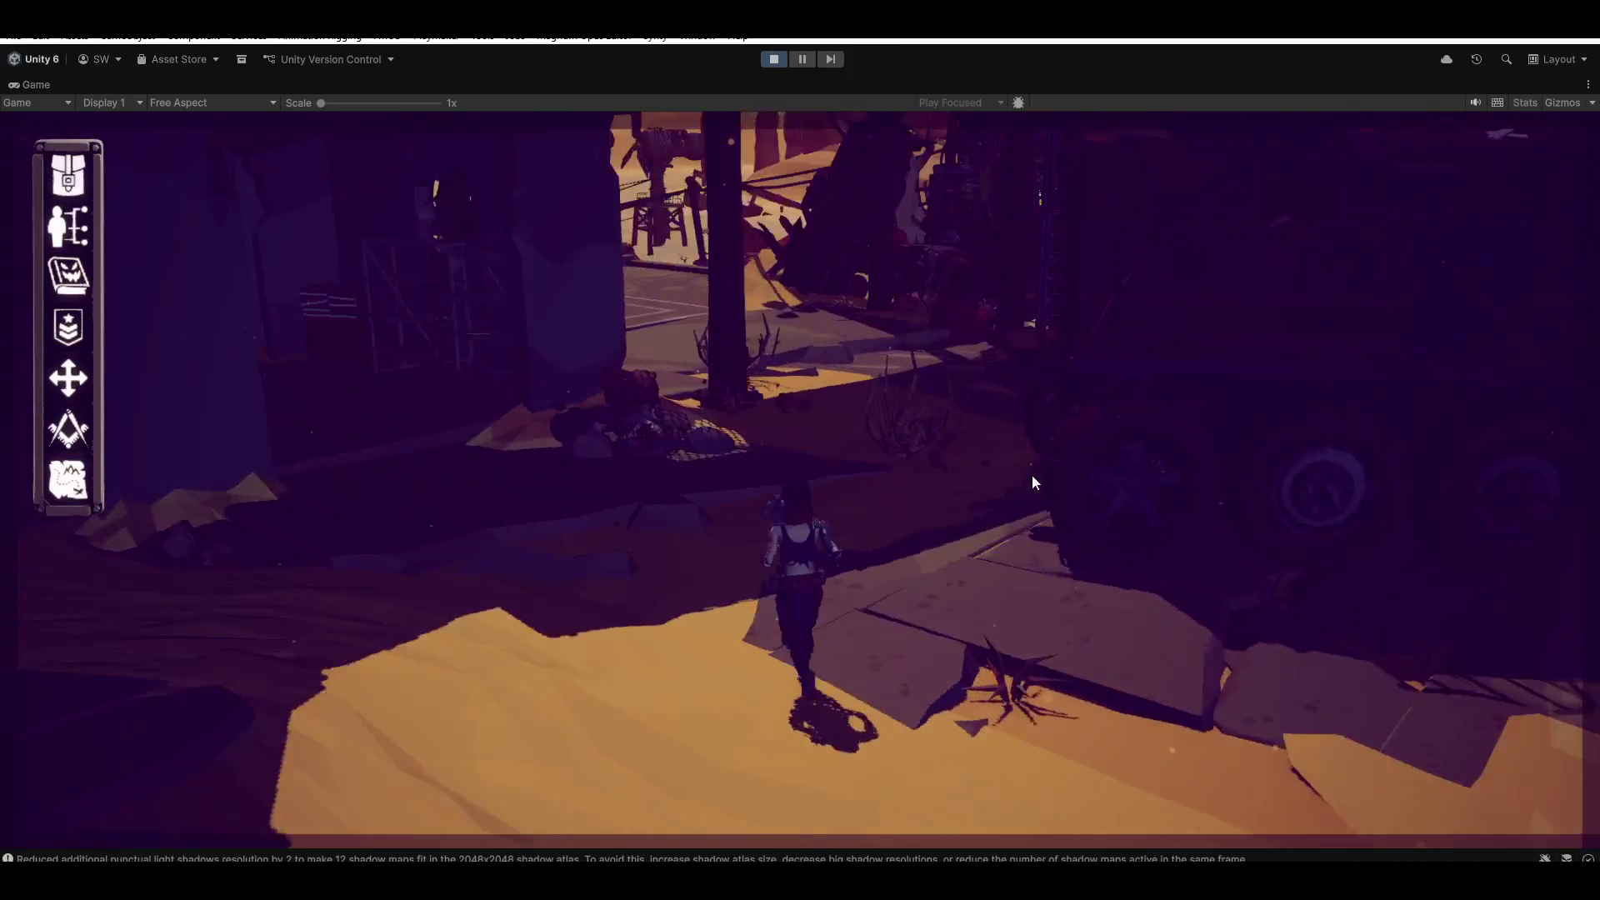
pyautogui.press('w')
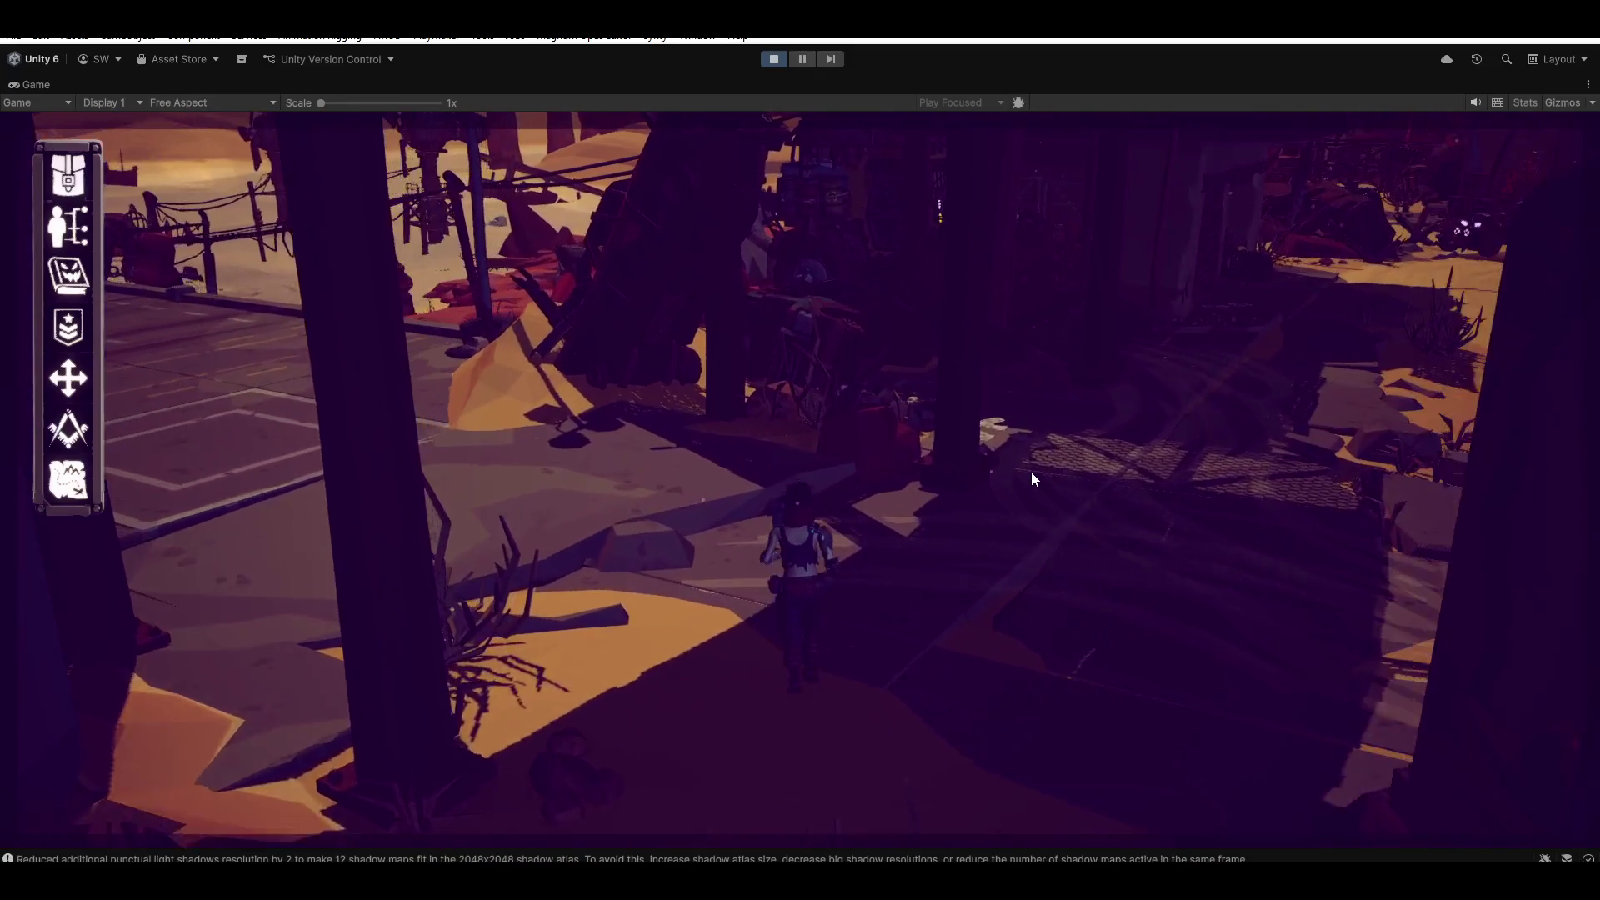
pyautogui.press('w')
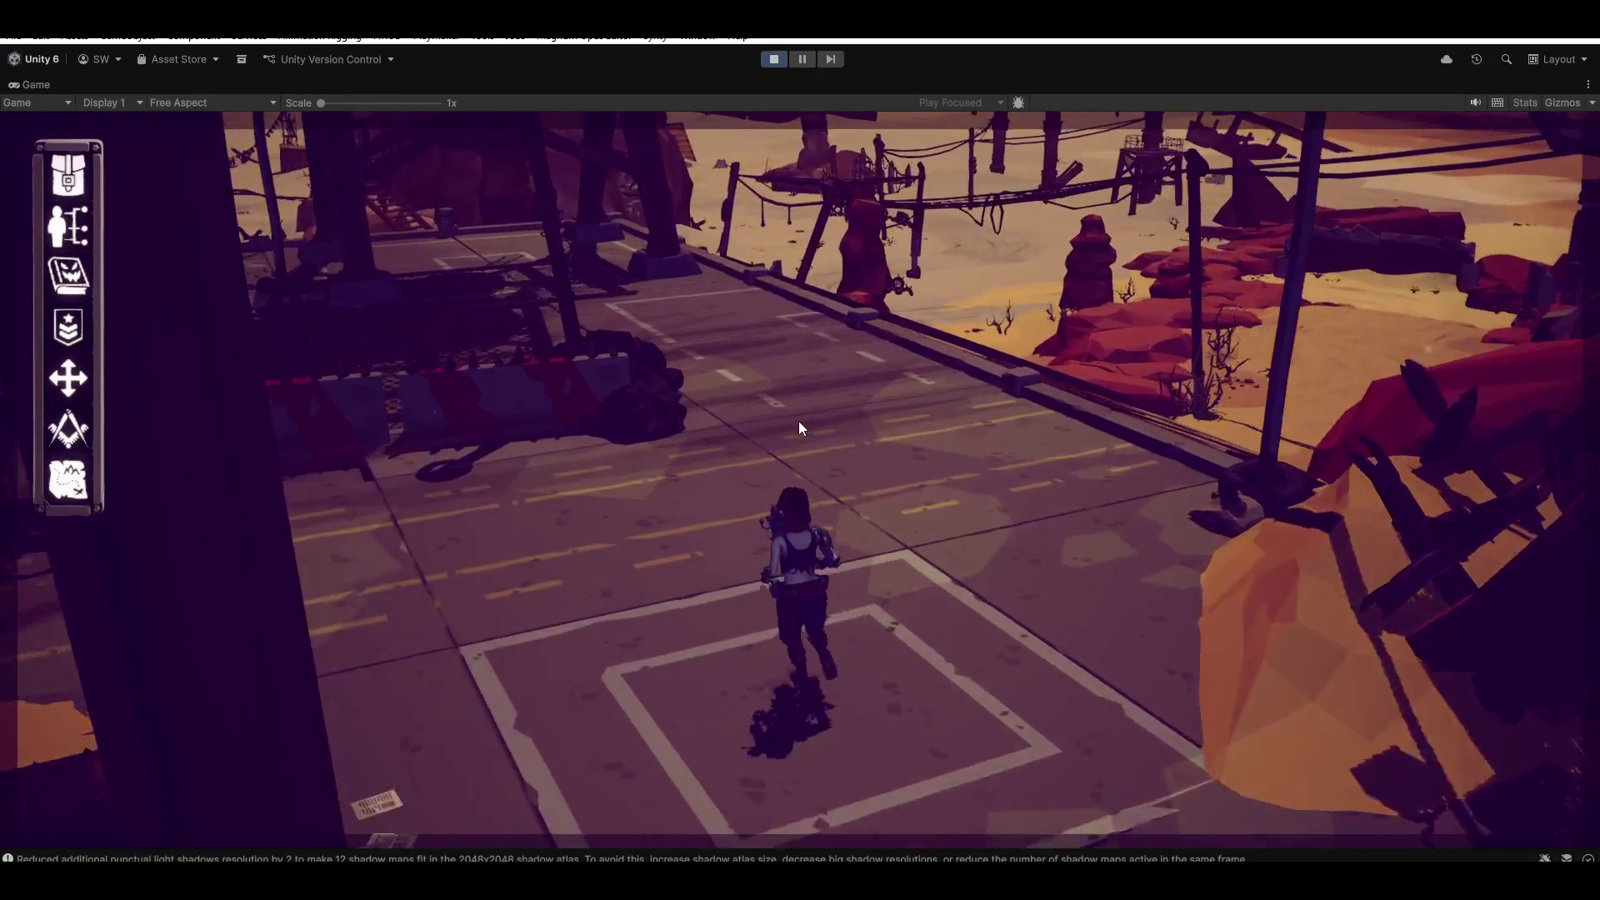
pyautogui.press('w')
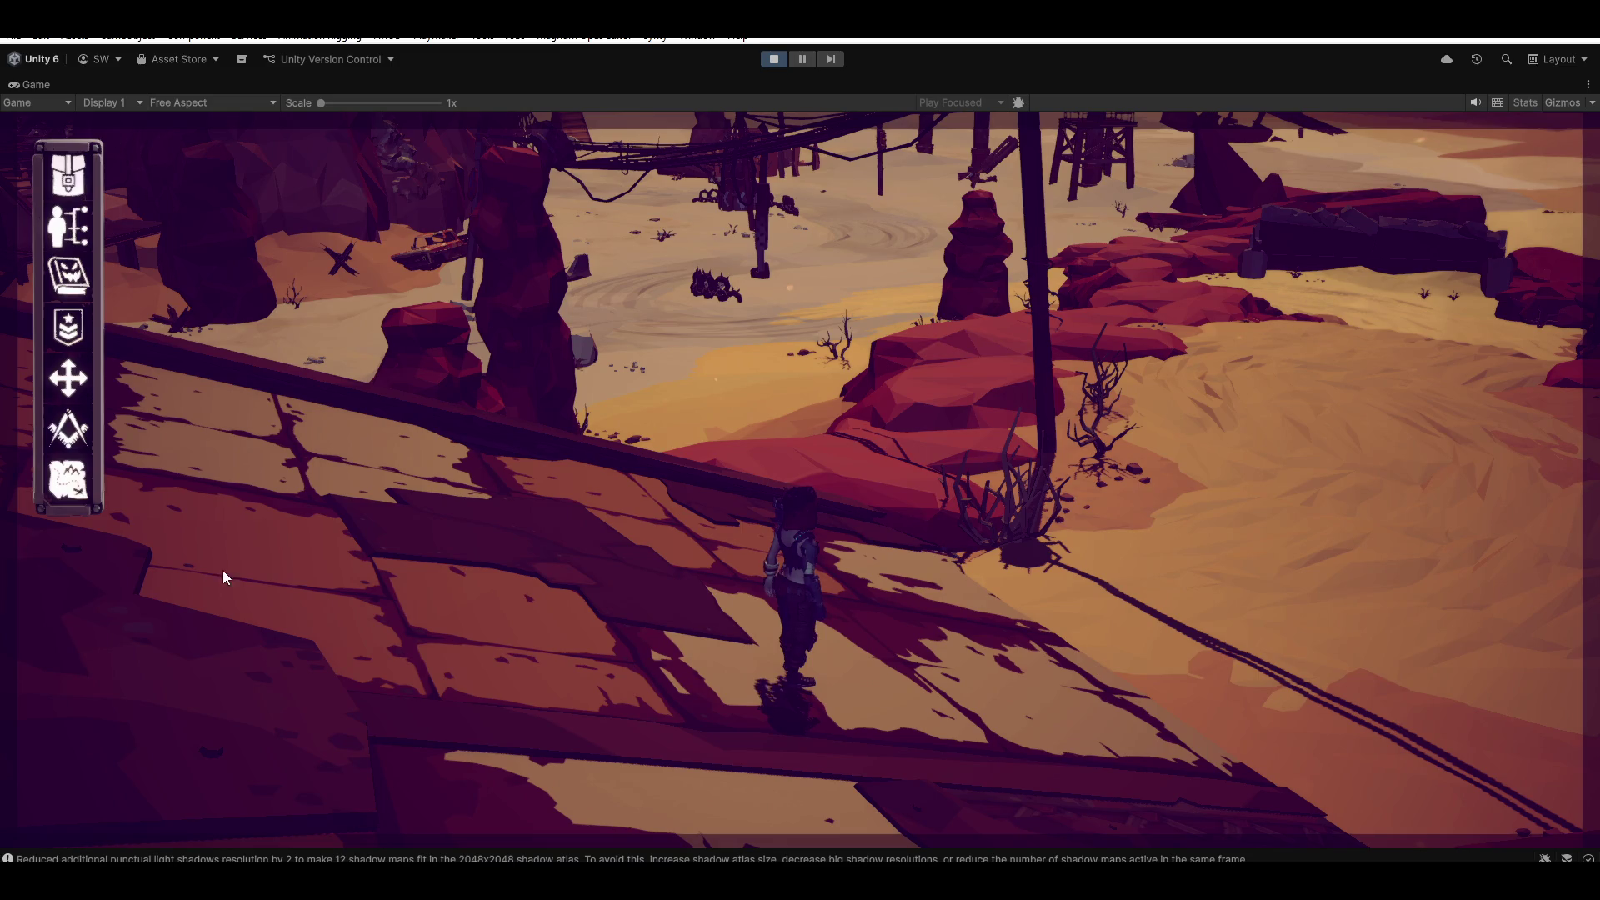
pyautogui.press('w')
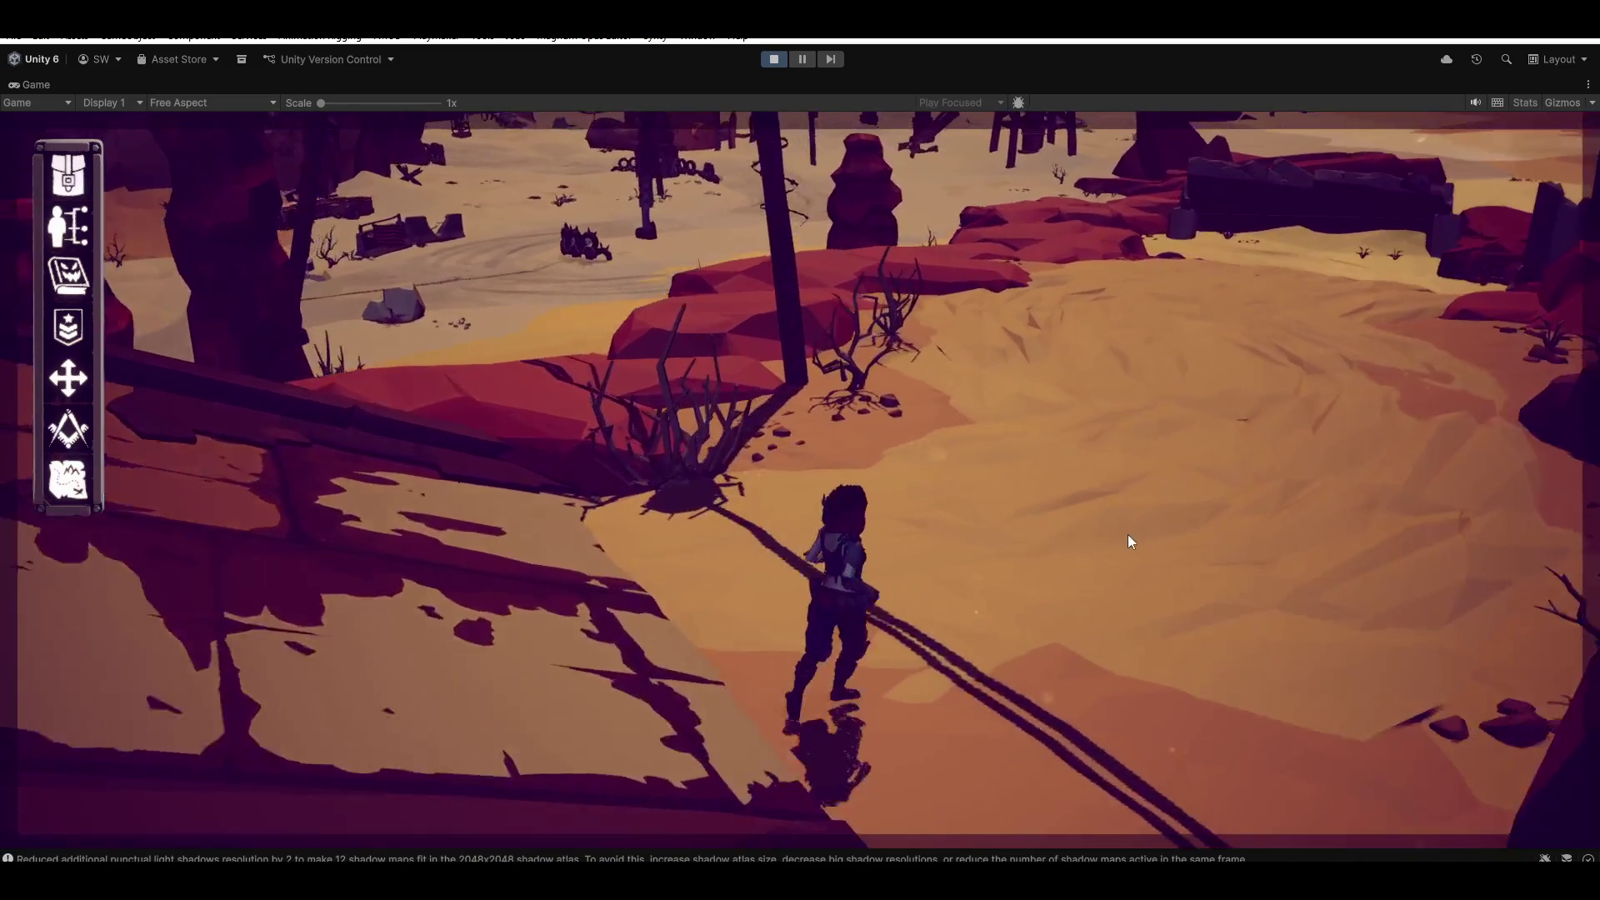
pyautogui.press('w')
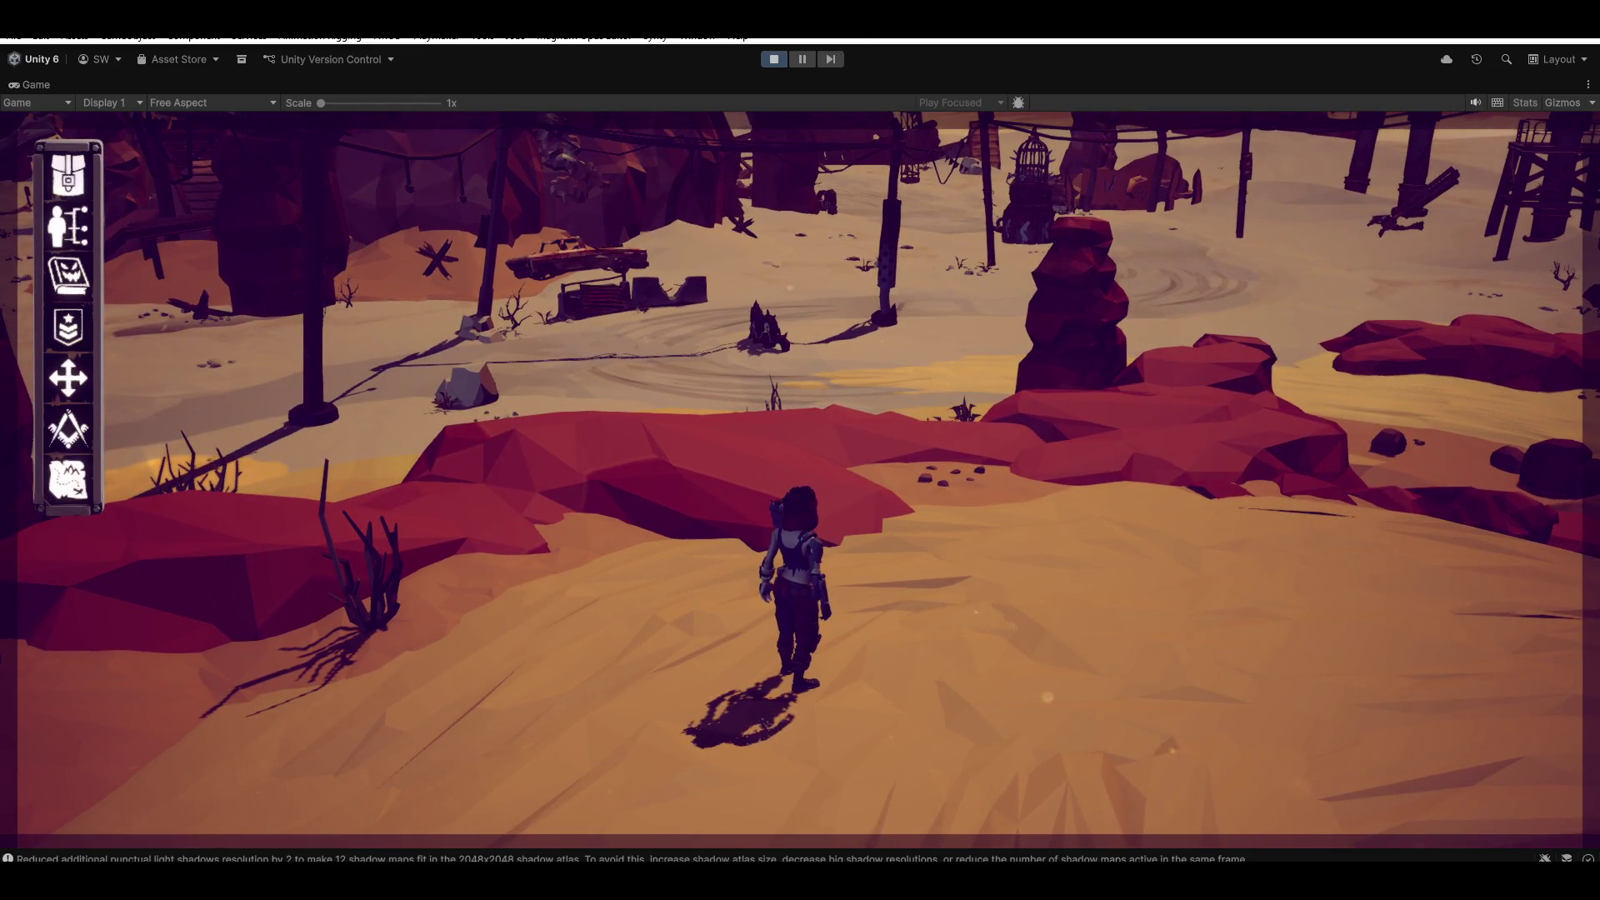
# Exit Play mode and launch the Magnum Opus Editor from the Magnum Opus menu
pyautogui.click(773, 58)
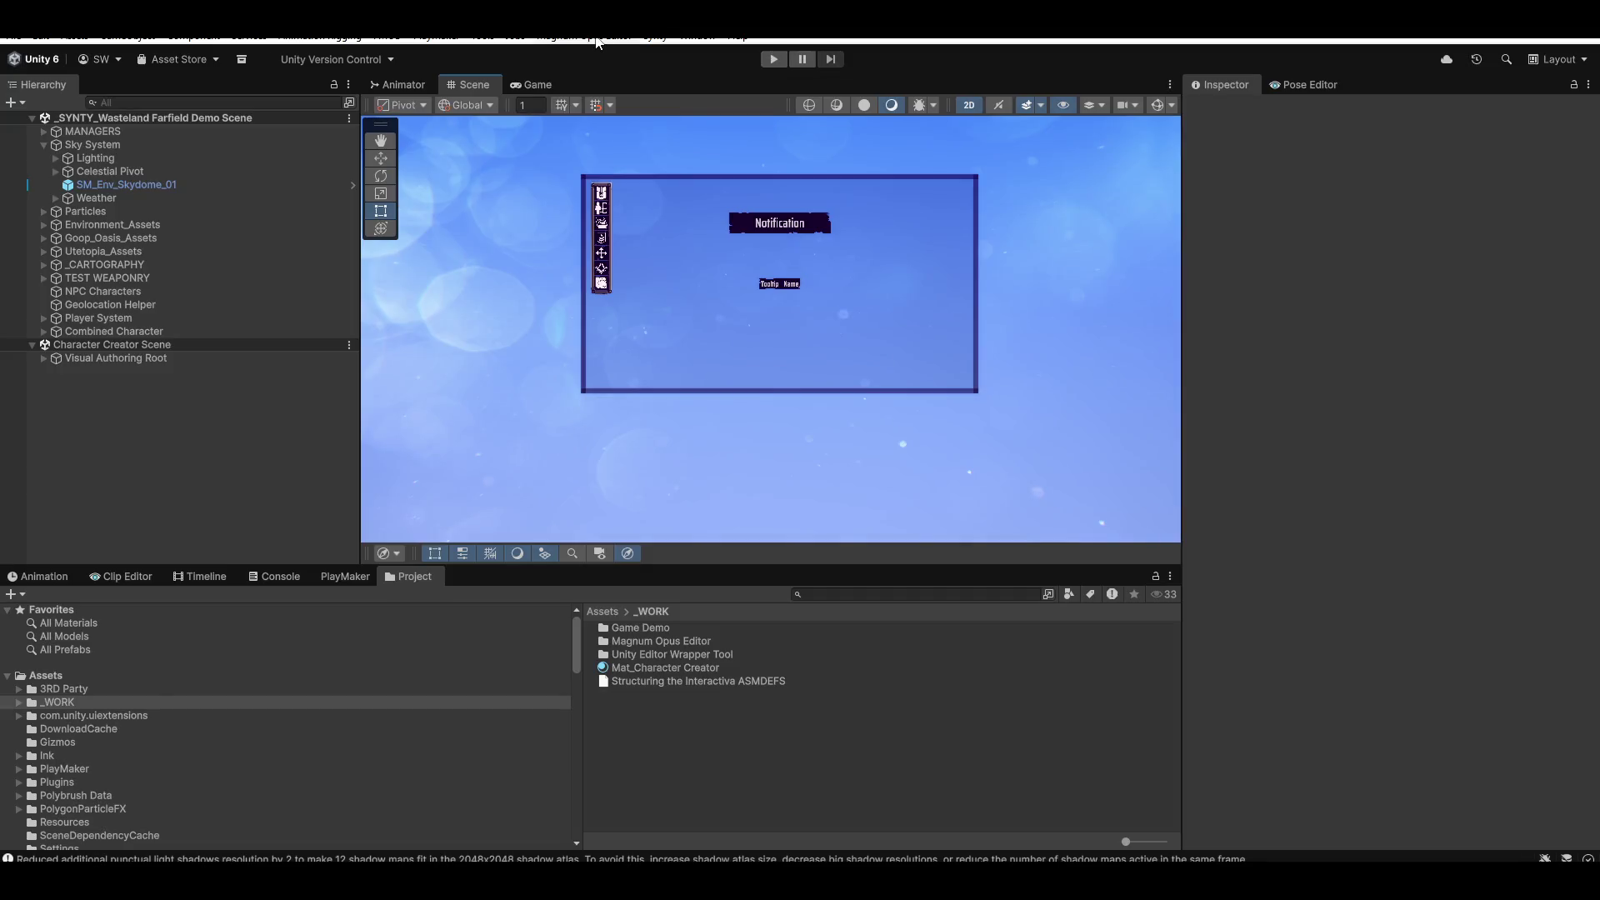
pyautogui.click(577, 36)
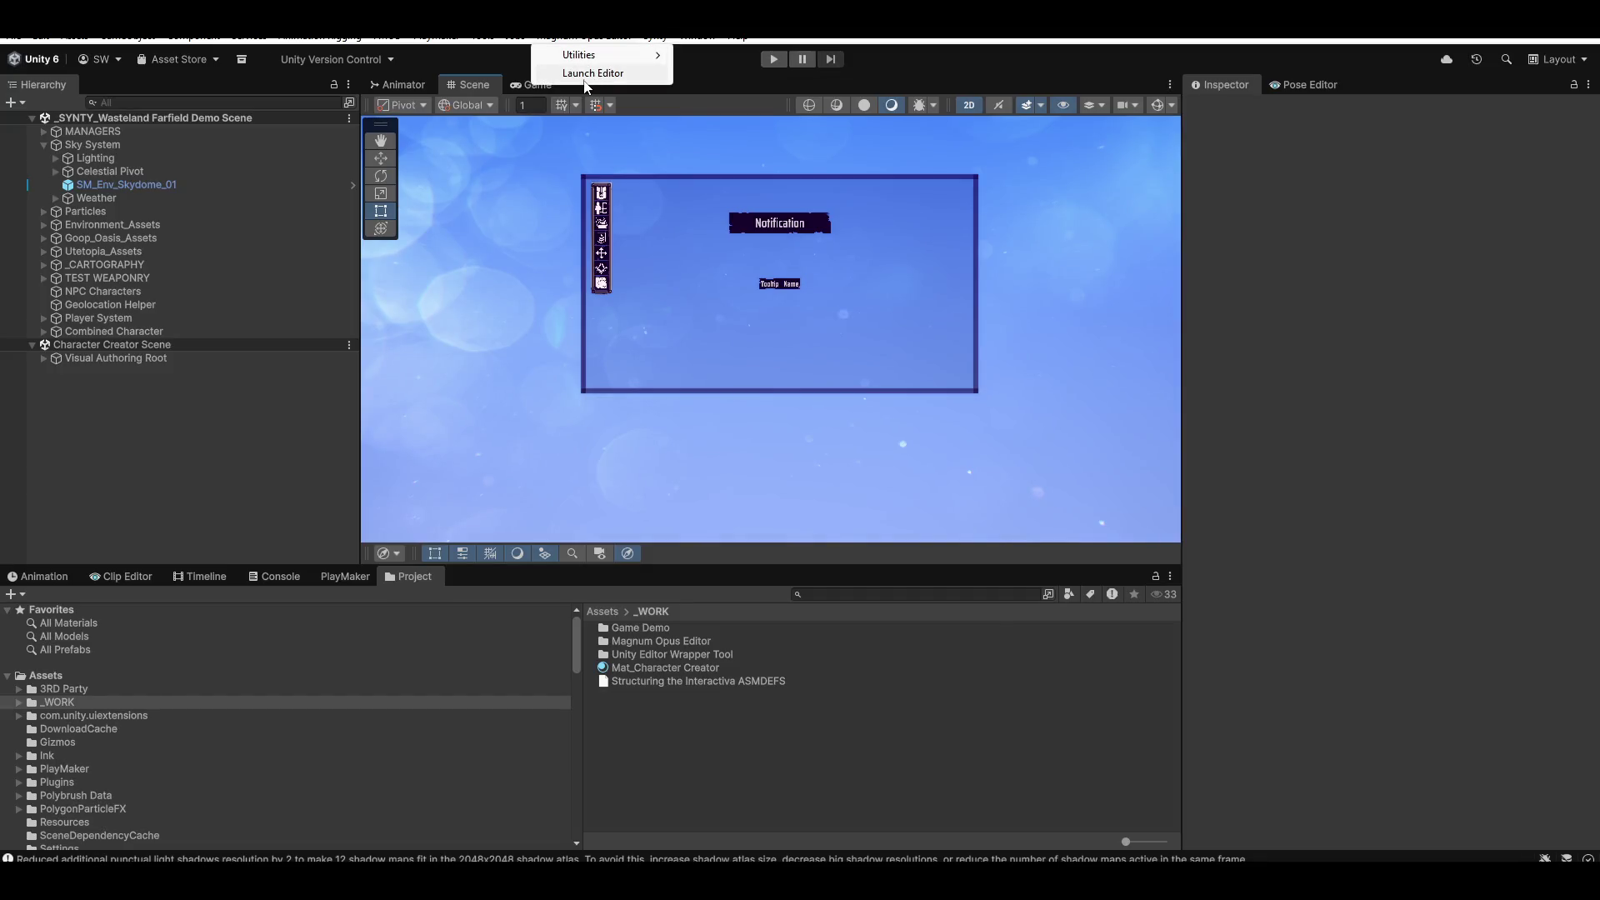
pyautogui.click(586, 76)
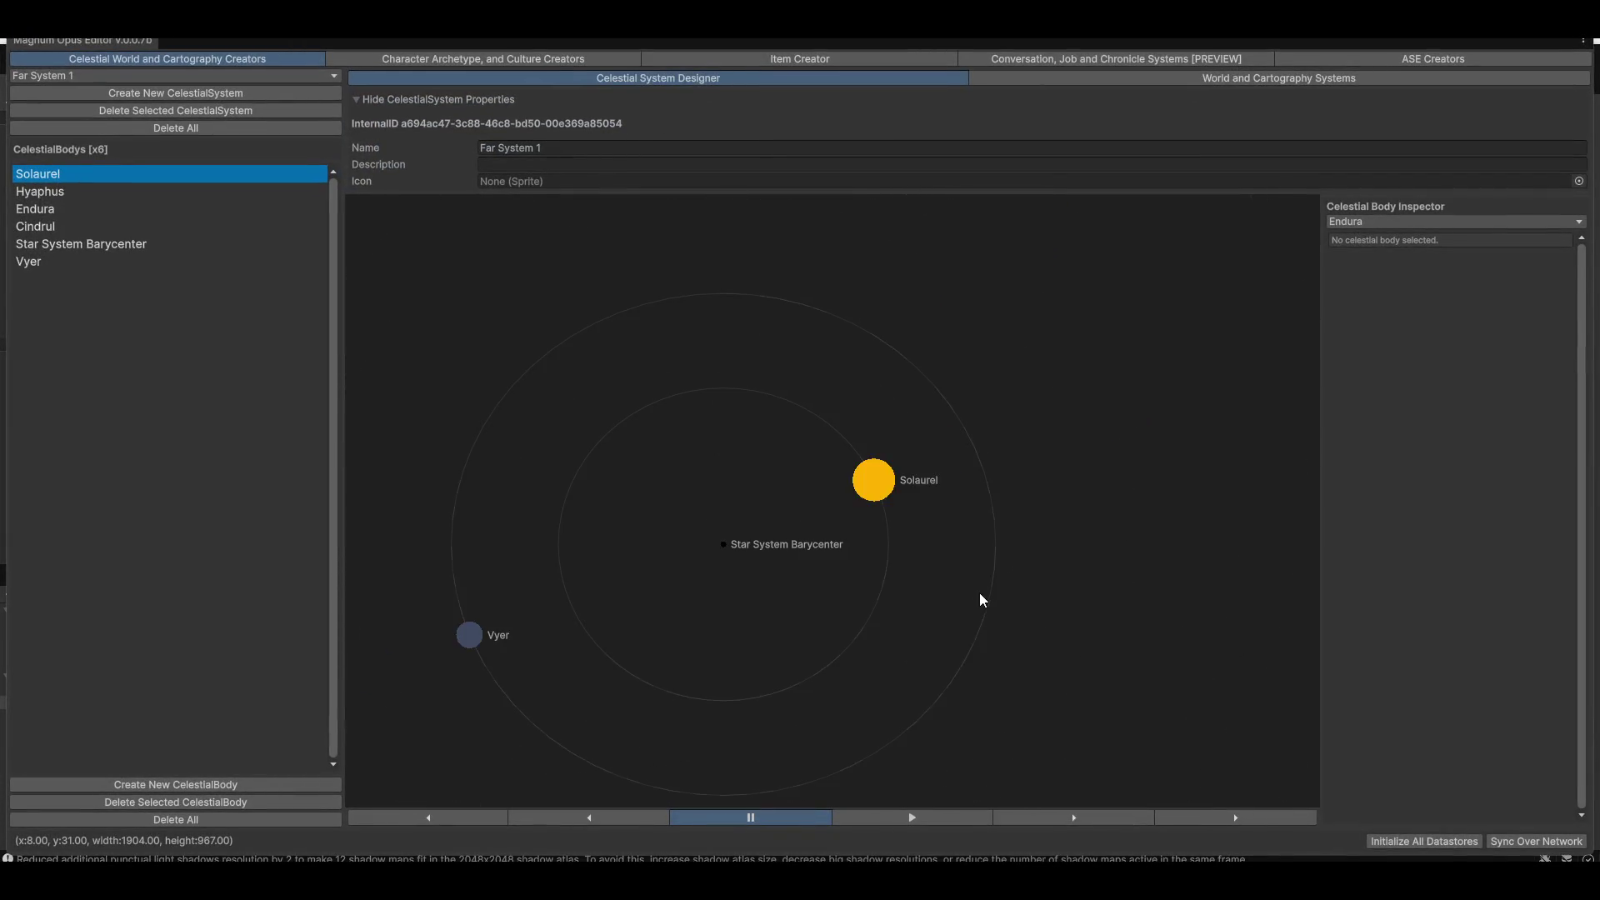
# Scroll and pan Far System 1's orbit map to show Hyaphus, Cindrul and Endura
pyautogui.scroll(-2, 848, 613)
pyautogui.moveTo(1122, 479)
pyautogui.mouseDown()
pyautogui.moveTo(907, 700)
pyautogui.moveTo(939, 586)
pyautogui.moveTo(1139, 457)
pyautogui.moveTo(758, 621)
pyautogui.mouseUp()
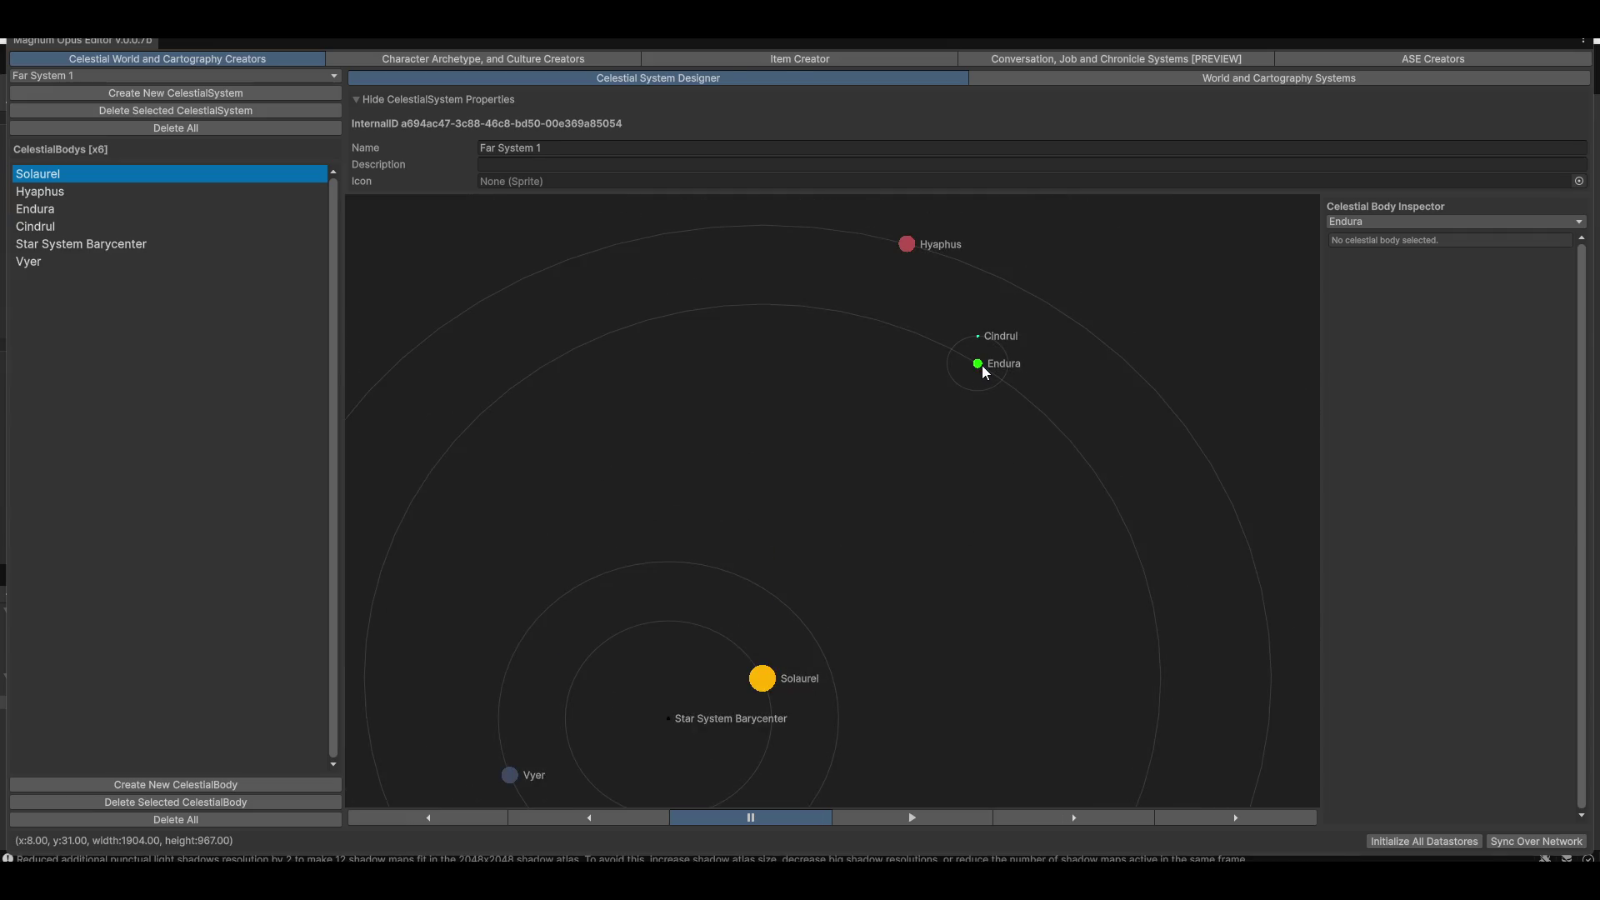
pyautogui.moveTo(860, 670); pyautogui.dragTo(898, 559)
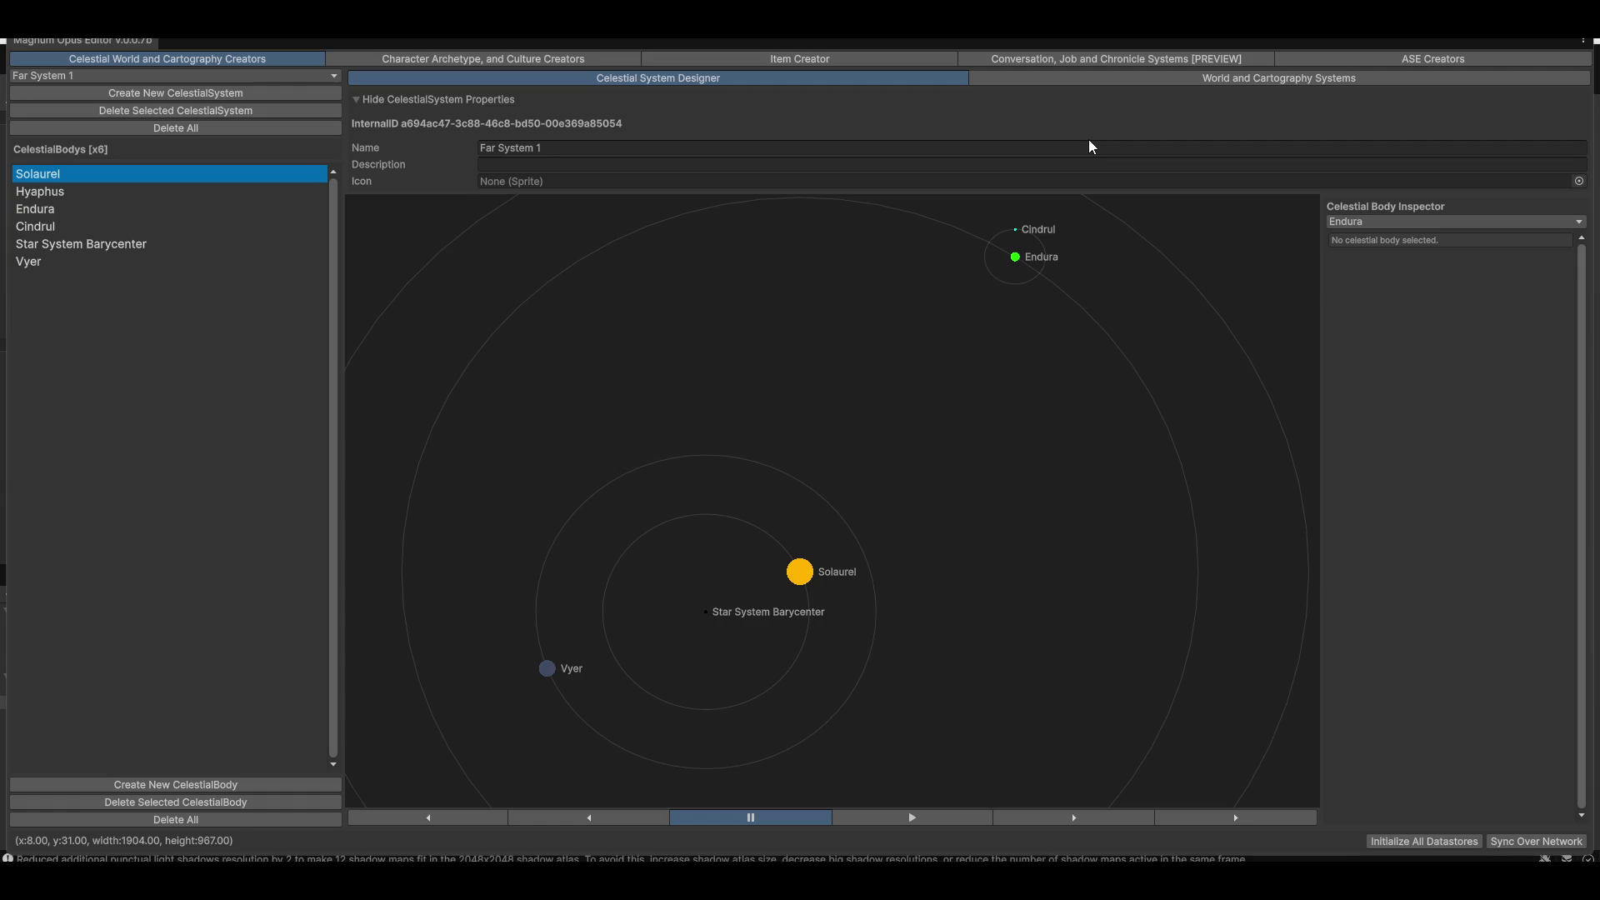
pyautogui.click(1221, 78)
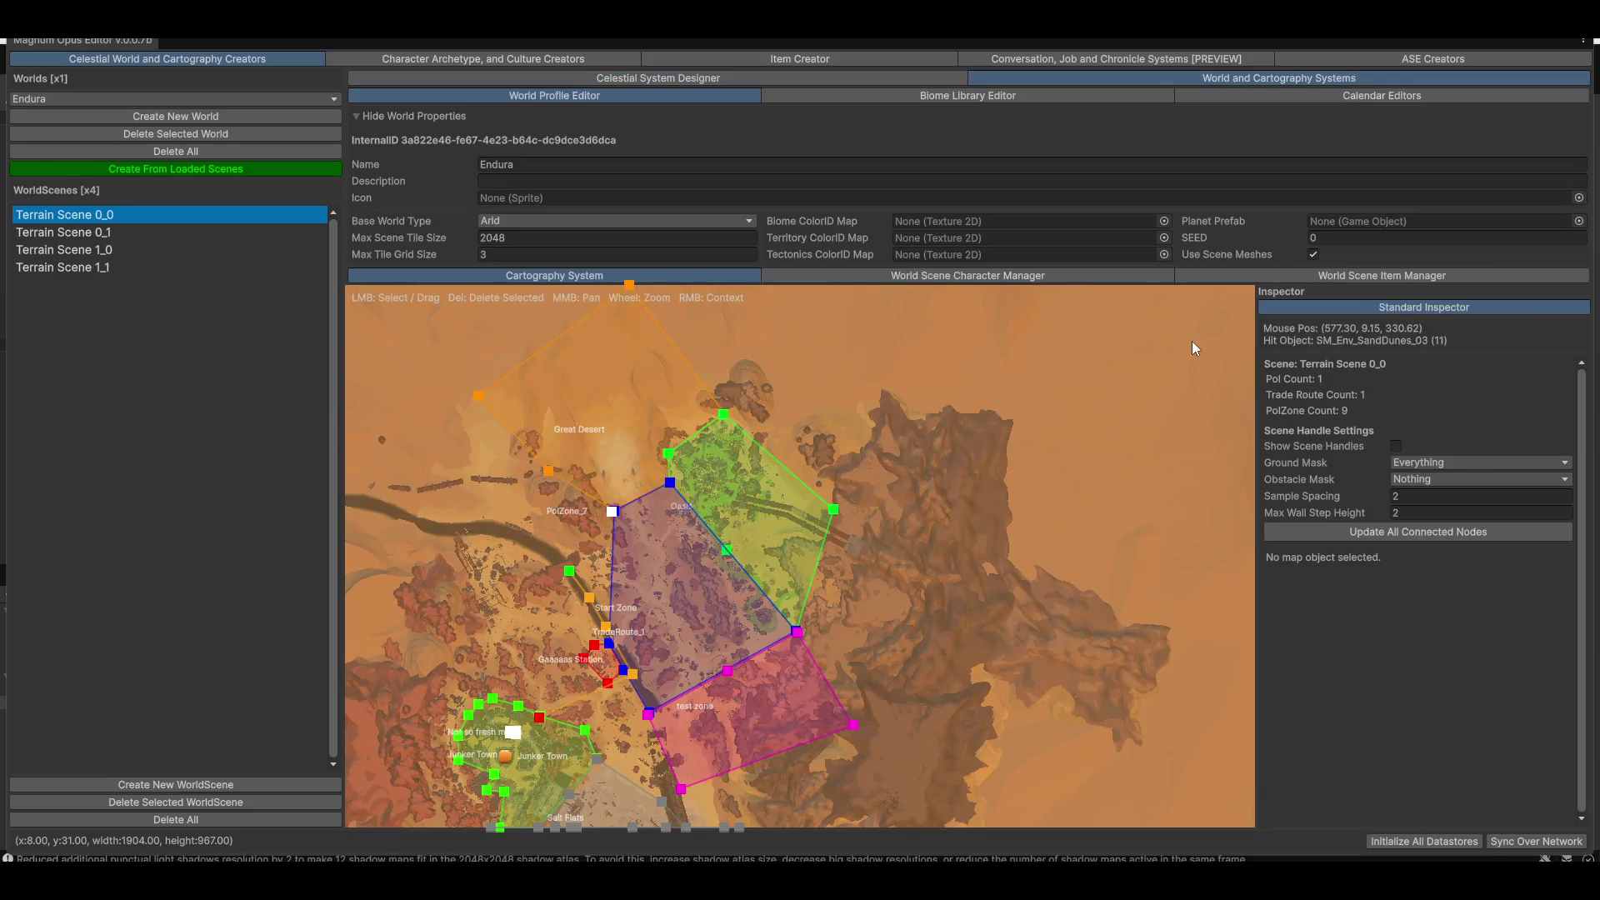
pyautogui.moveTo(707, 615)
pyautogui.mouseDown()
pyautogui.moveTo(1053, 618)
pyautogui.moveTo(916, 633)
pyautogui.moveTo(1043, 683)
pyautogui.mouseUp()
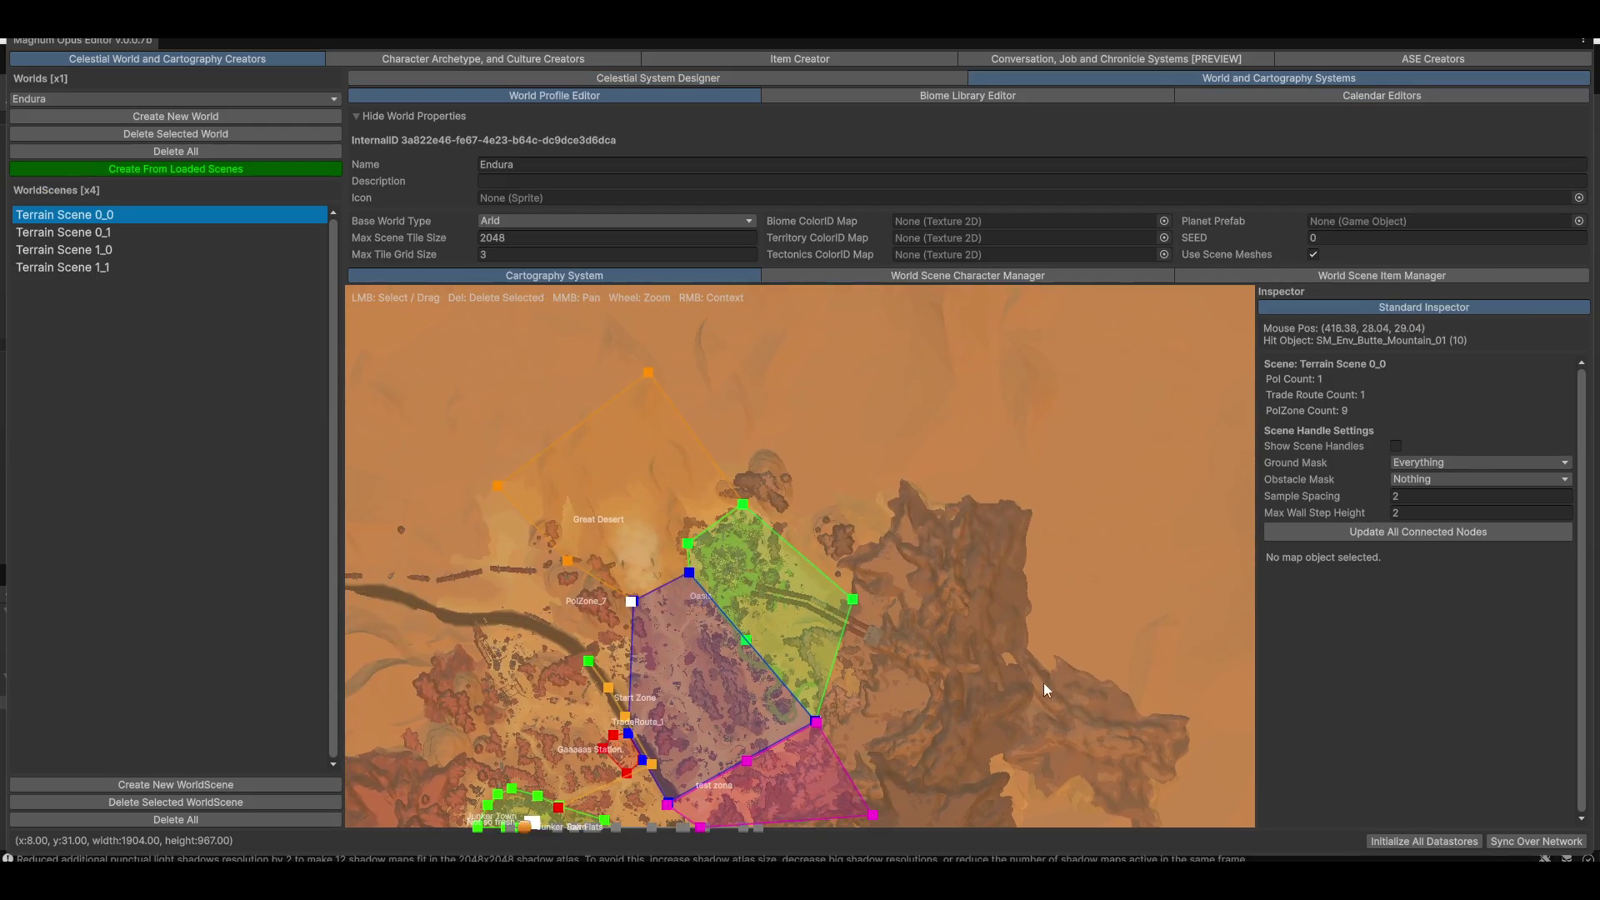
pyautogui.scroll(-5, 1044, 683)
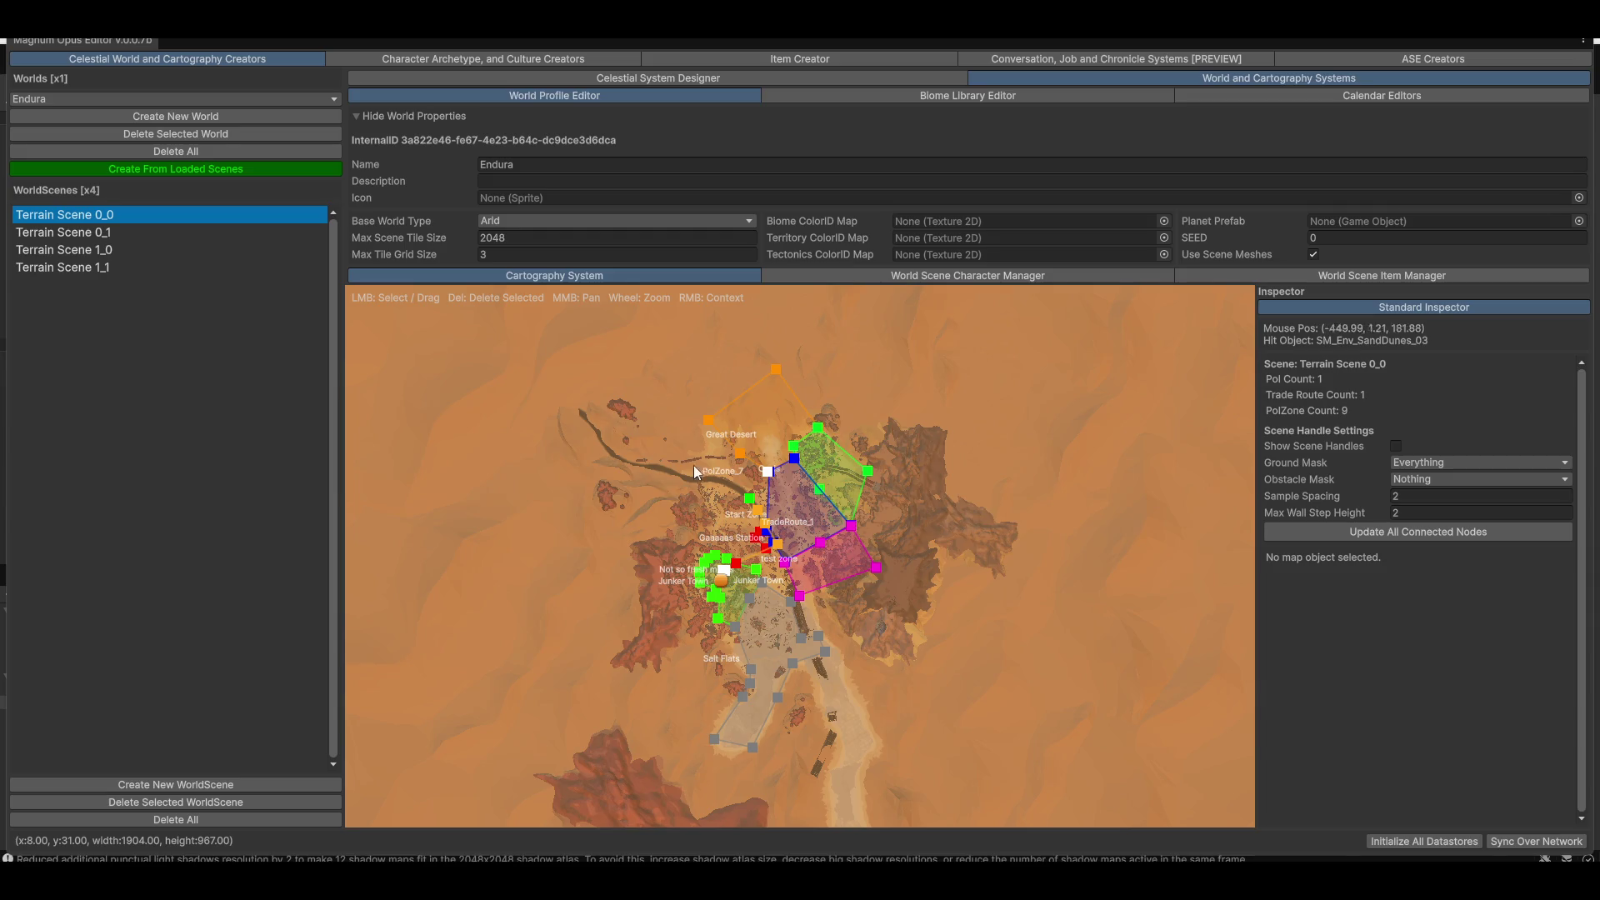
pyautogui.scroll(2, 942, 566)
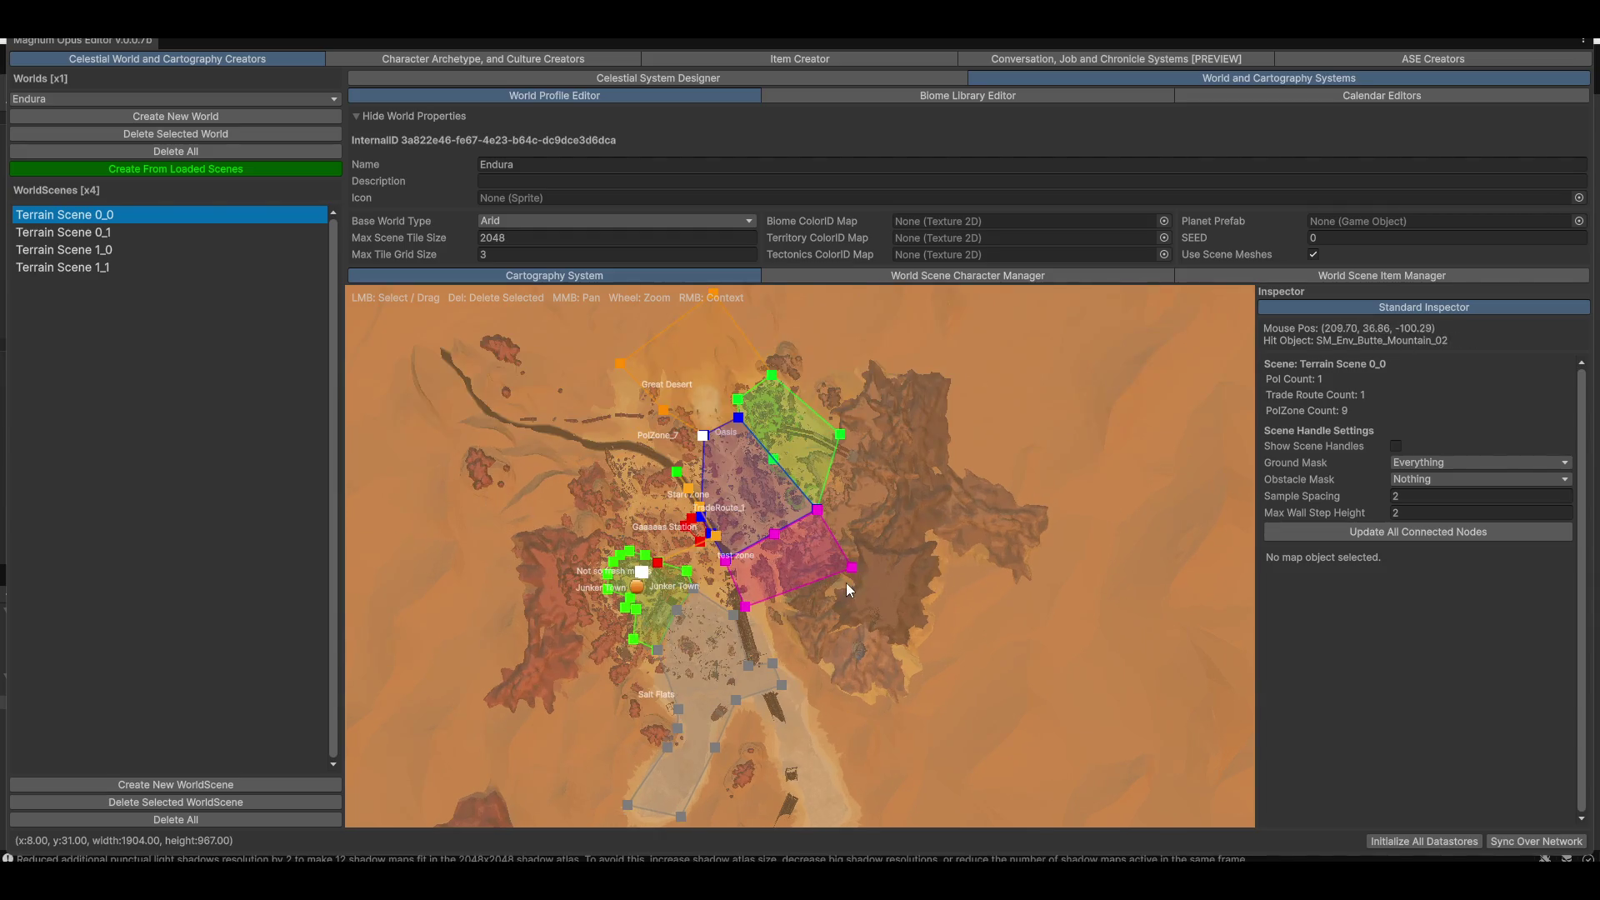
pyautogui.scroll(3, 846, 582)
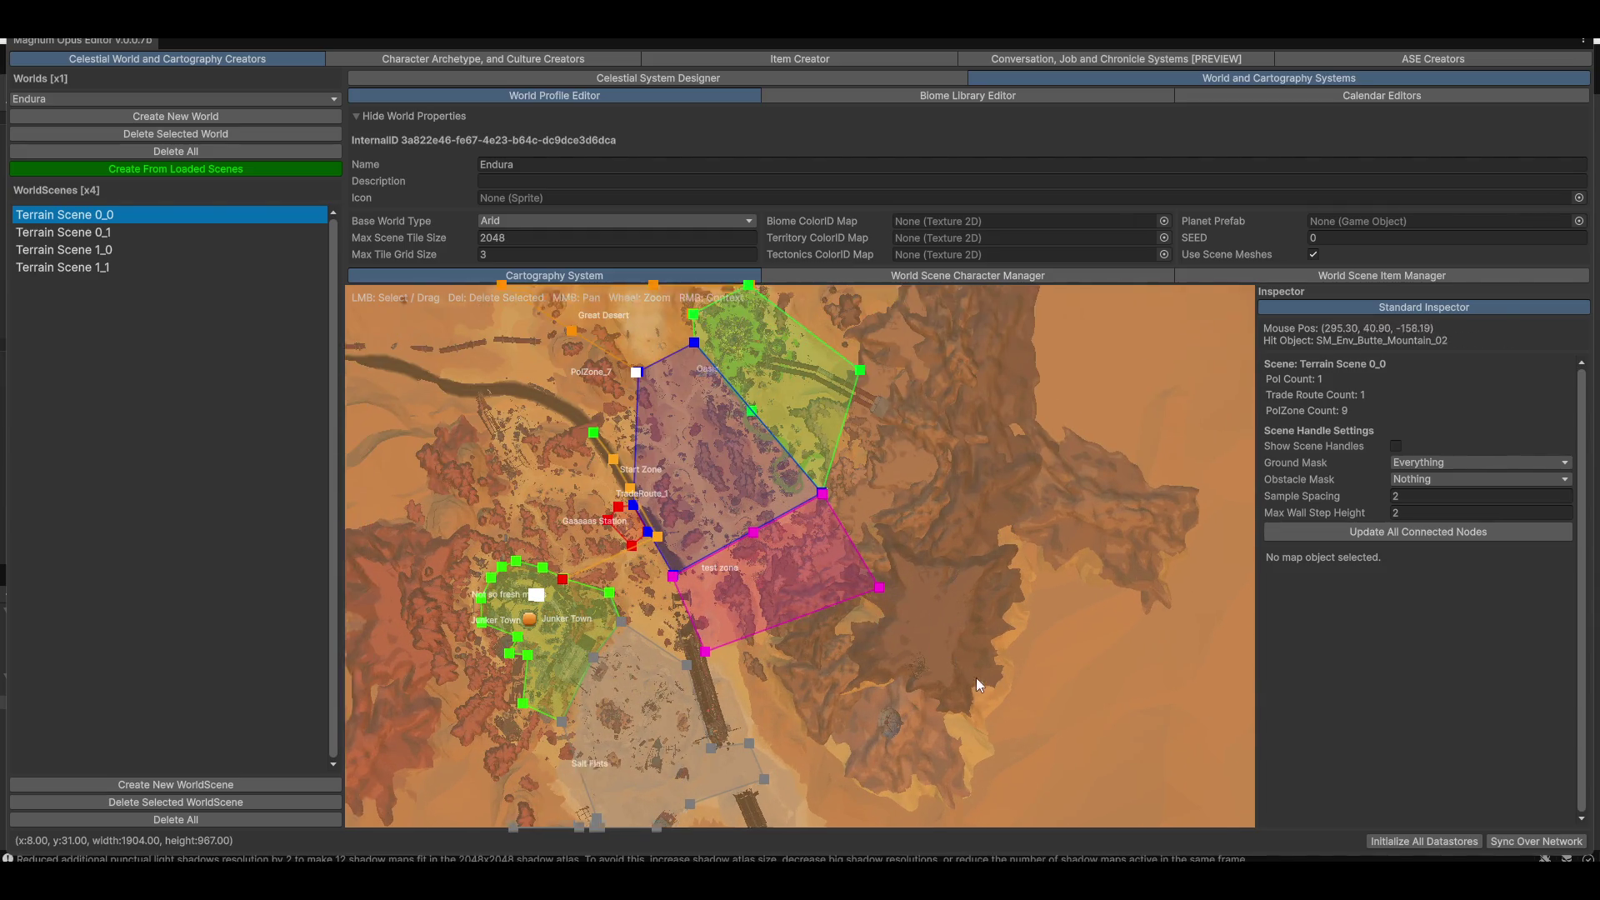
pyautogui.scroll(-2, 967, 663)
pyautogui.scroll(2, 971, 678)
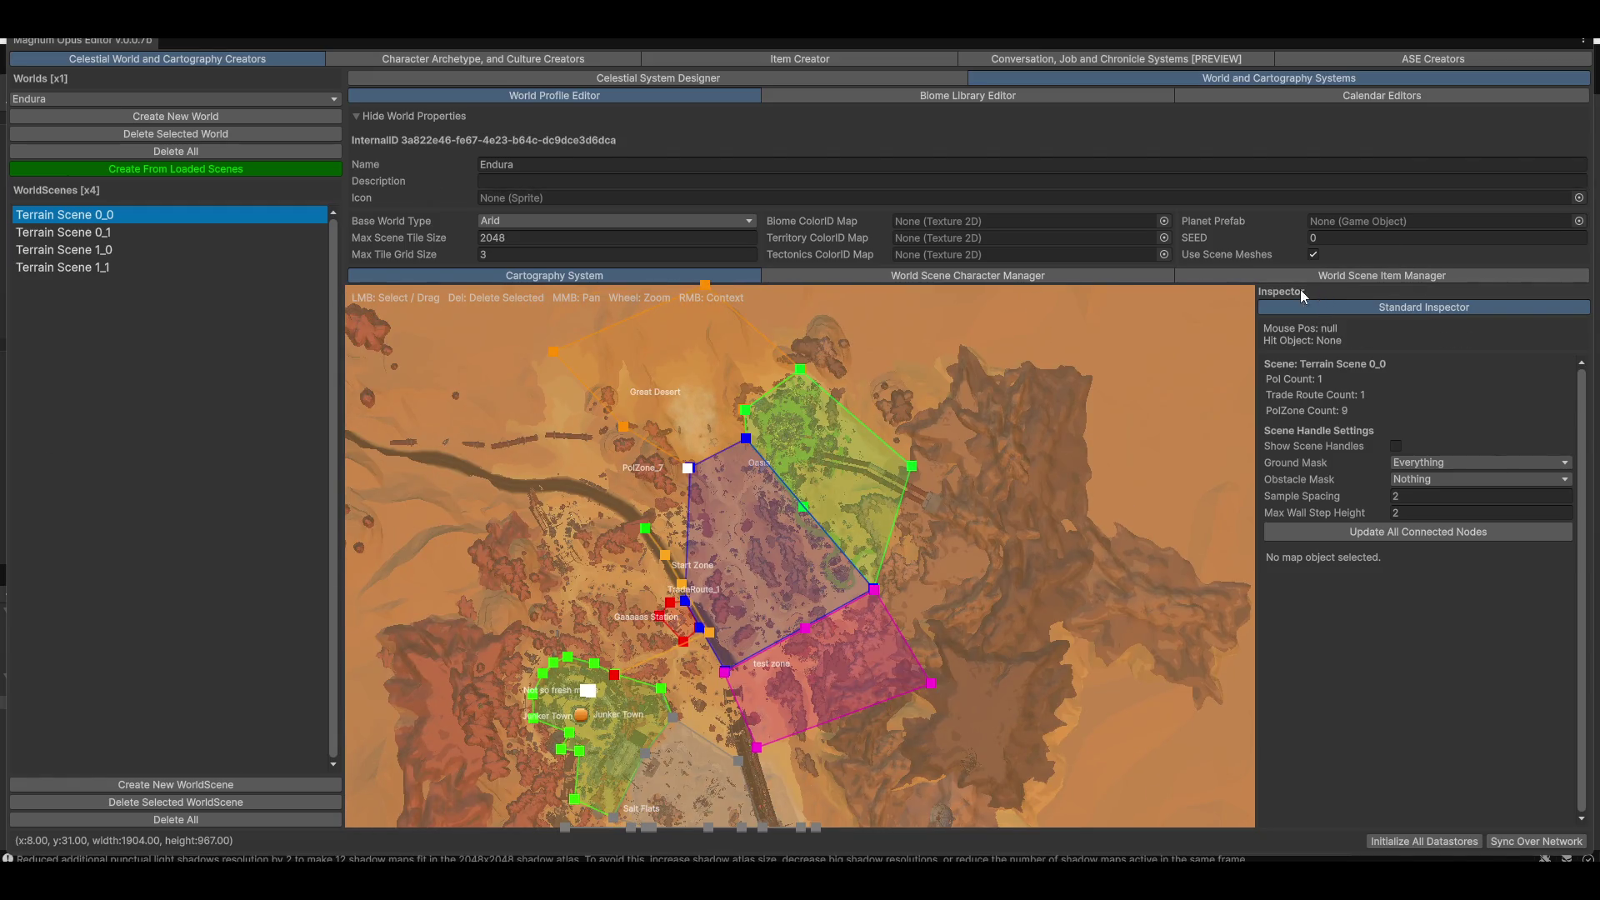
pyautogui.moveTo(1055, 590); pyautogui.dragTo(1008, 500)
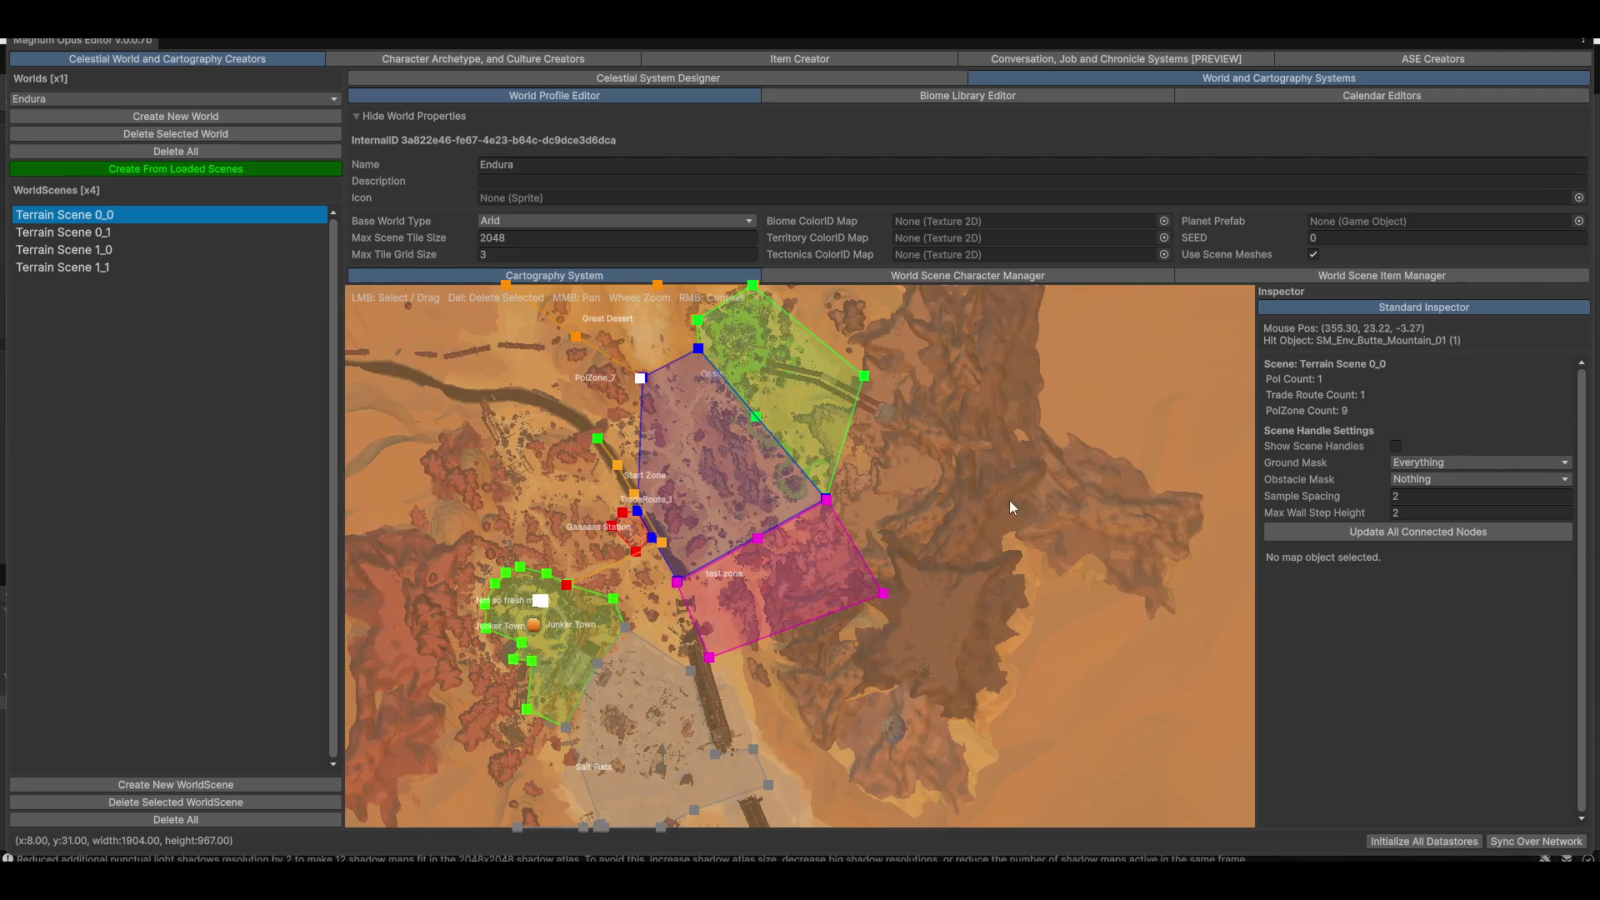
pyautogui.scroll(1, 777, 543)
pyautogui.scroll(4, 777, 543)
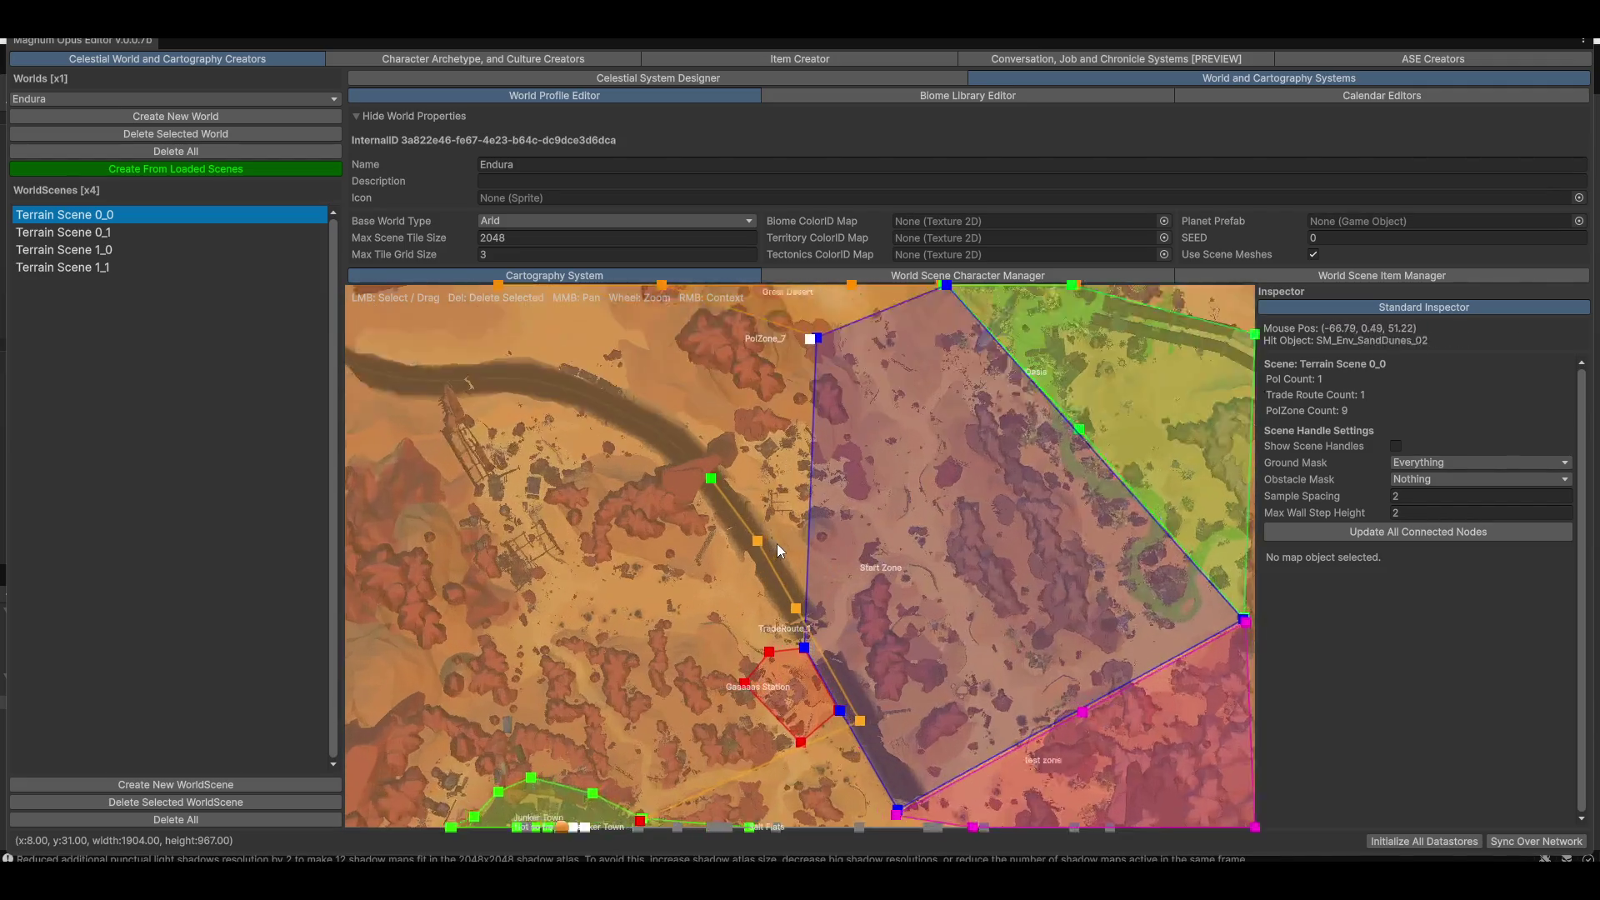
pyautogui.scroll(1, 775, 529)
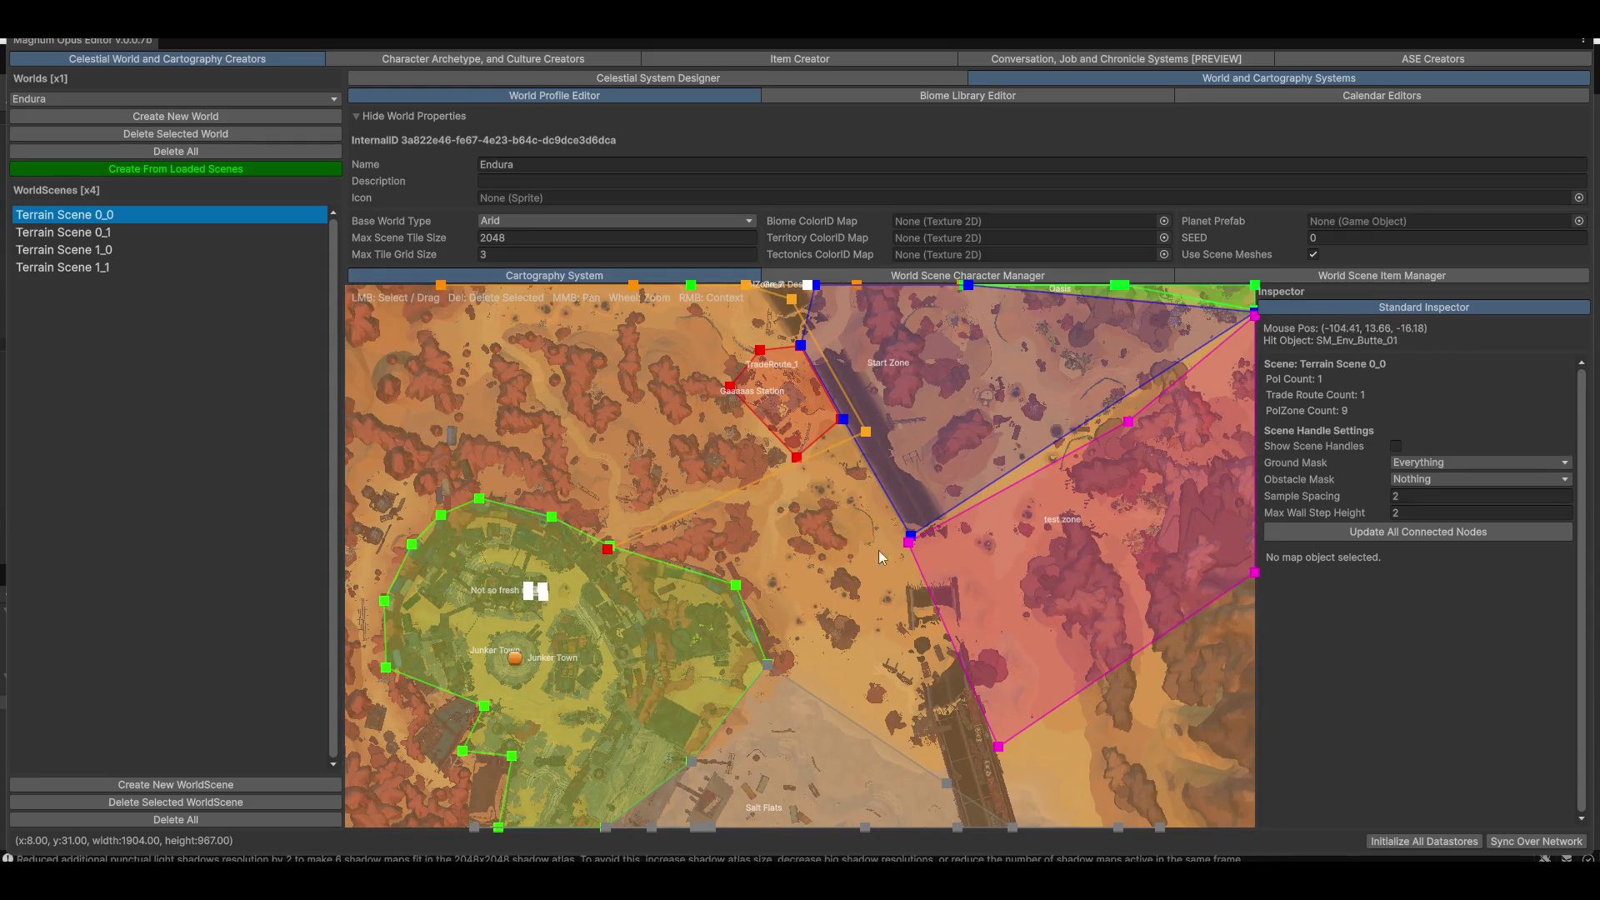
pyautogui.scroll(5, 761, 480)
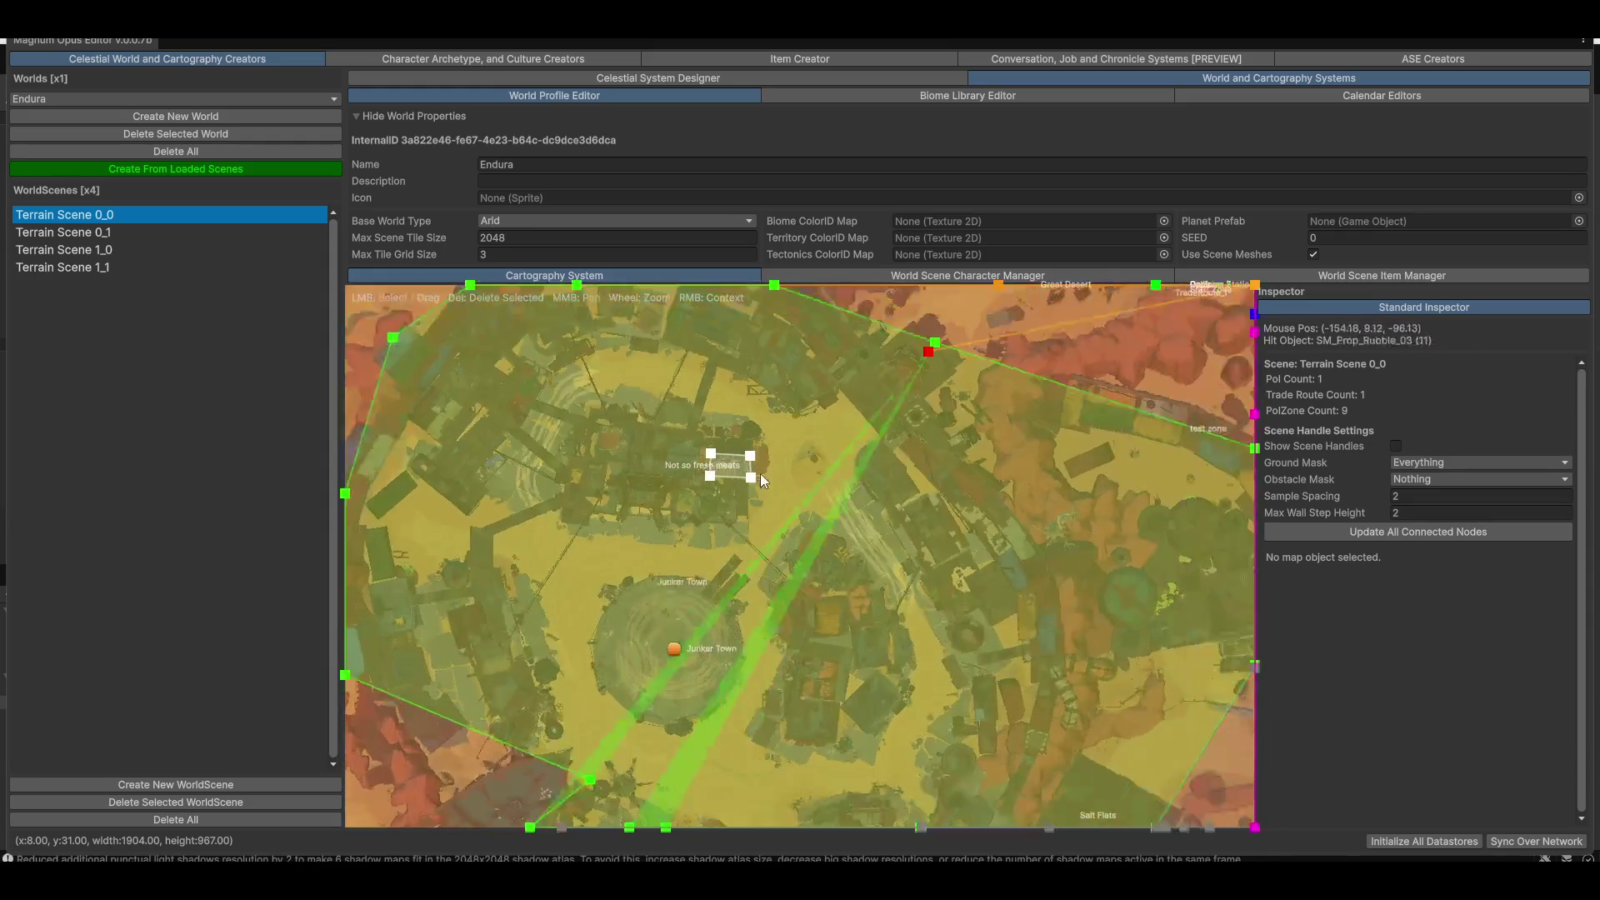
pyautogui.scroll(4, 760, 473)
pyautogui.scroll(3, 718, 506)
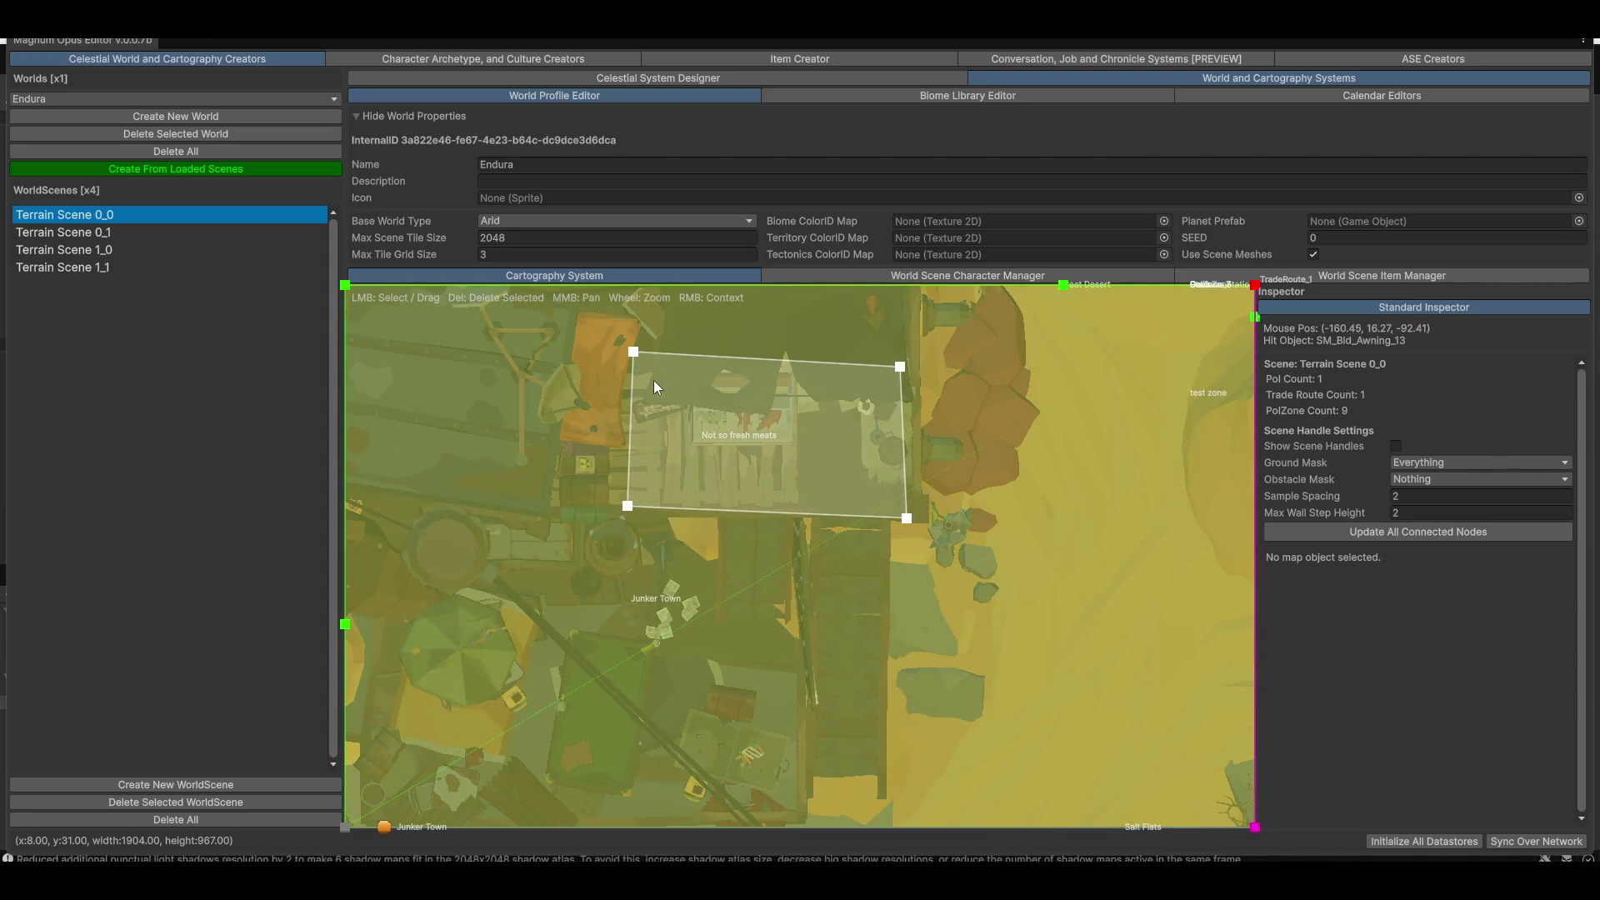
pyautogui.scroll(-3, 965, 637)
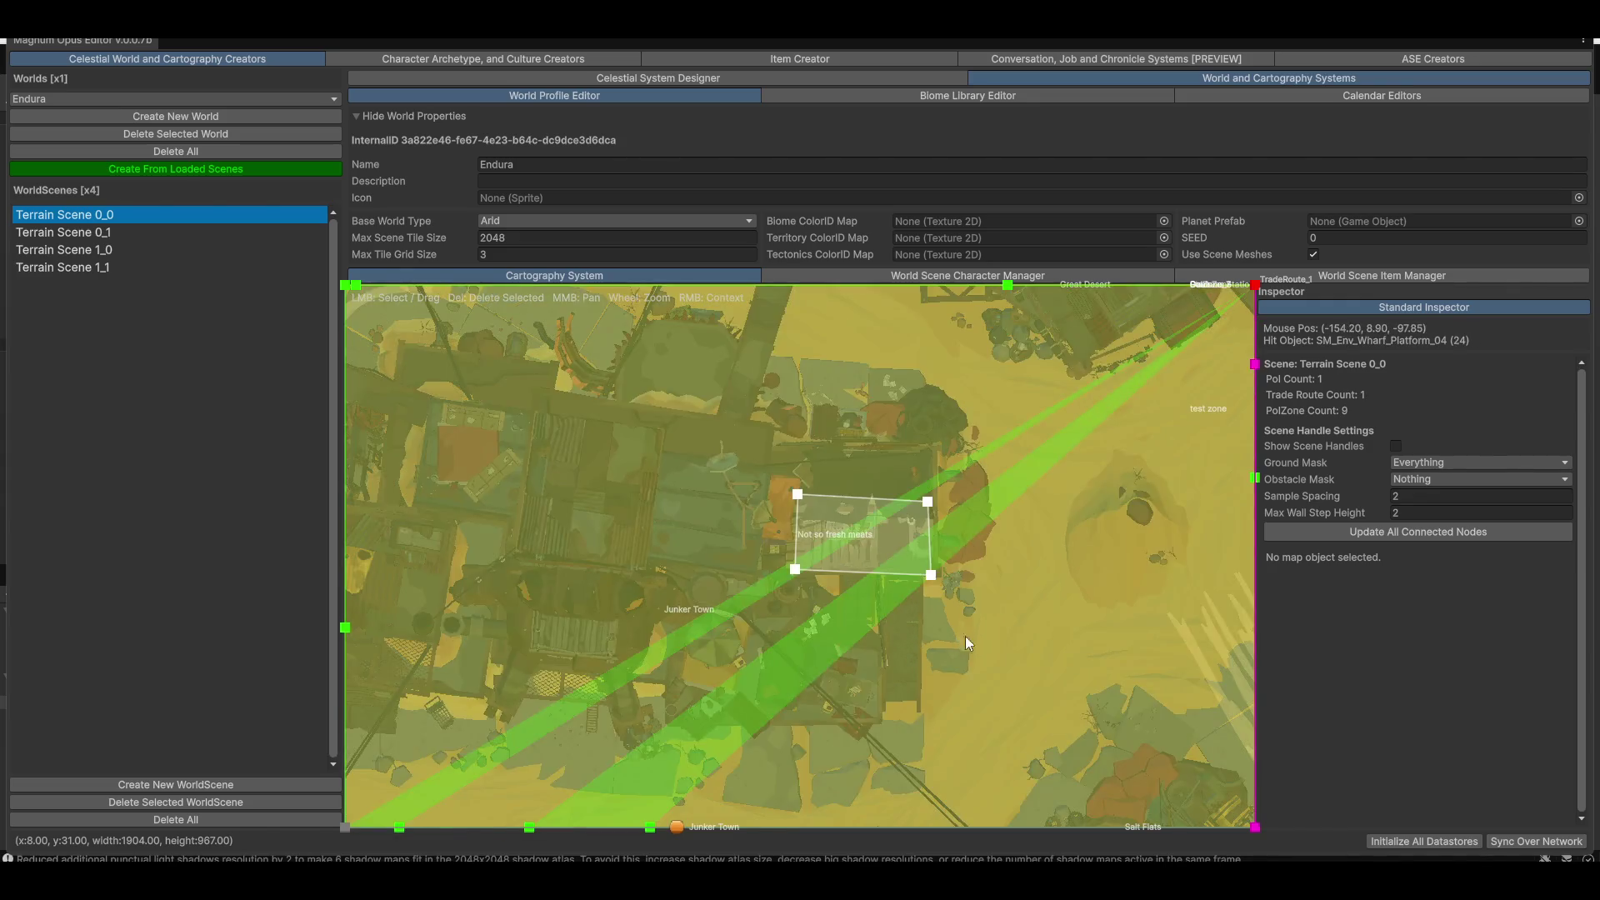
pyautogui.scroll(-5, 934, 629)
pyautogui.scroll(2, 605, 434)
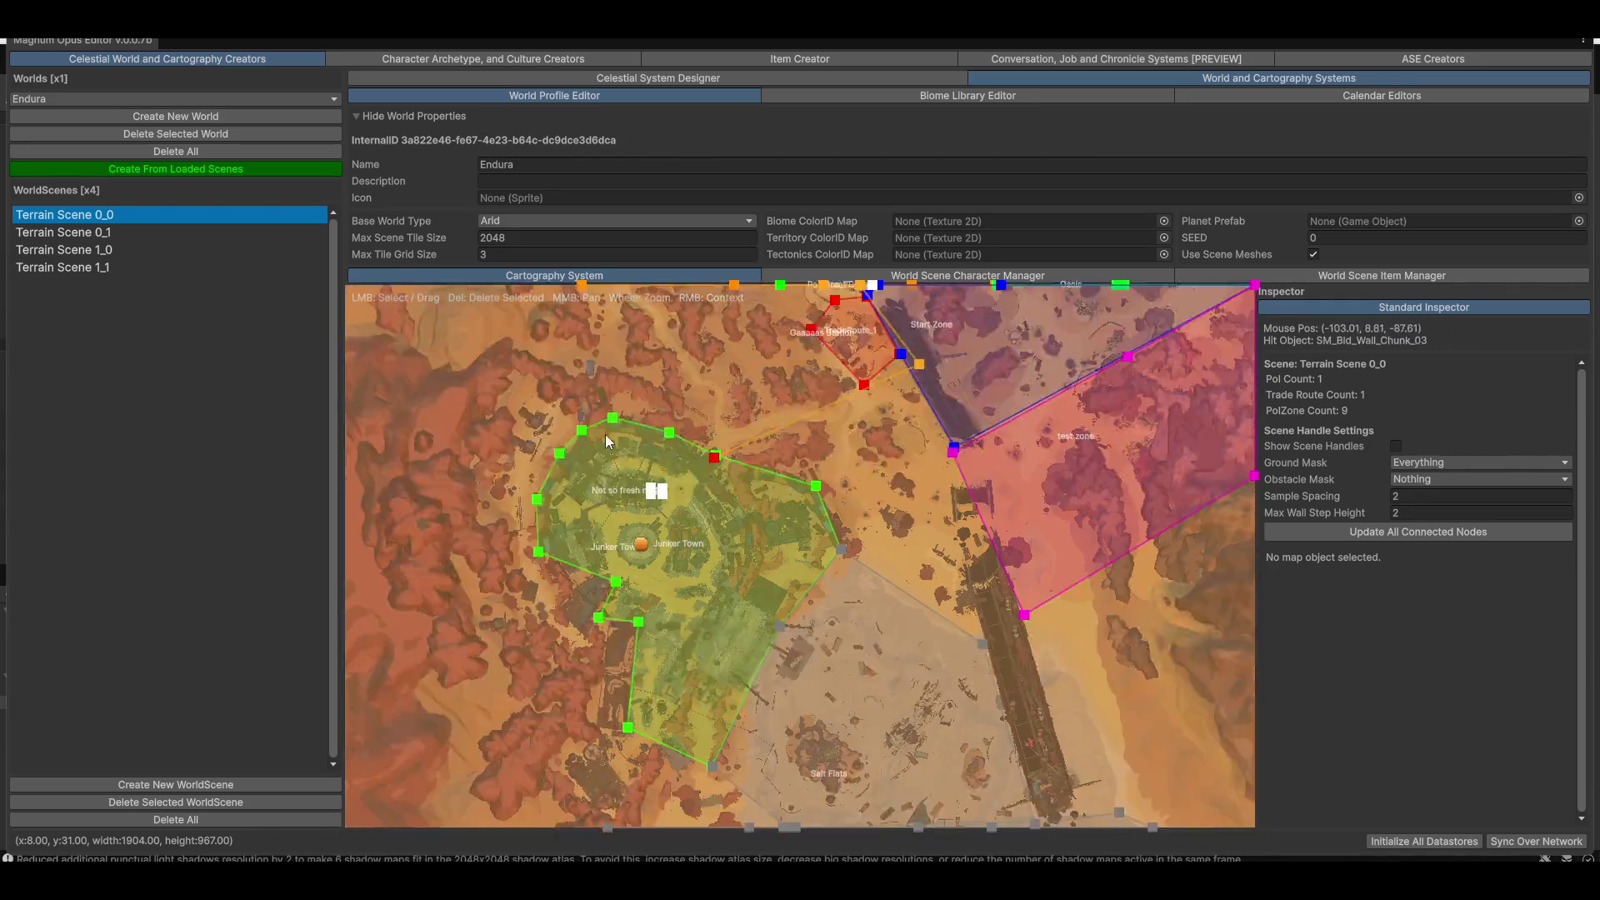
pyautogui.scroll(-2, 605, 434)
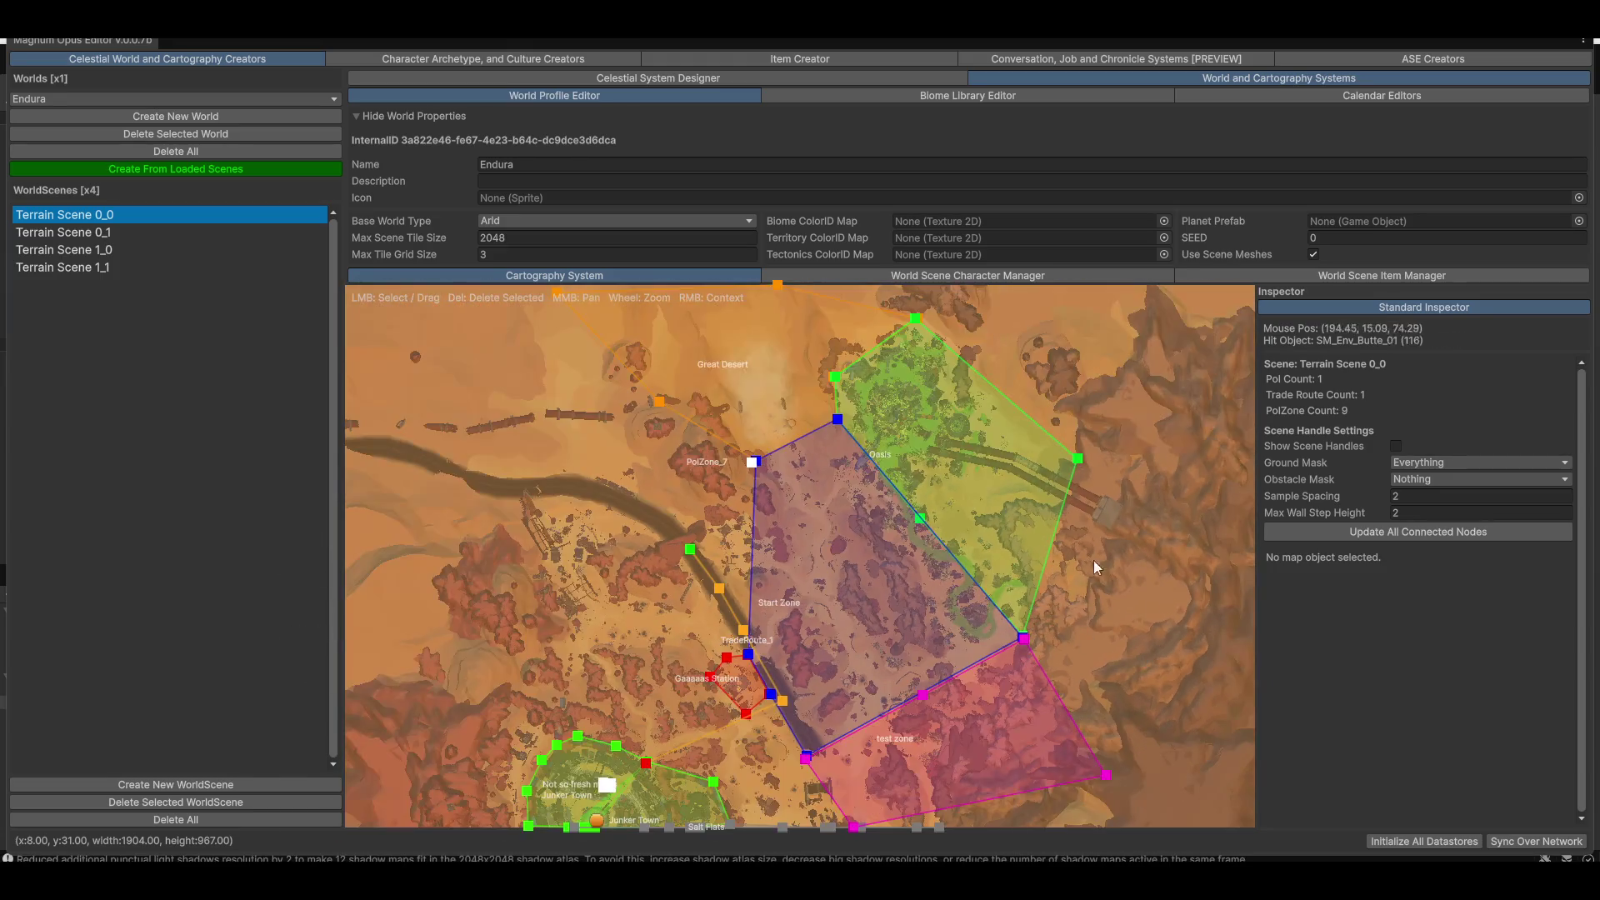
pyautogui.scroll(-2, 931, 573)
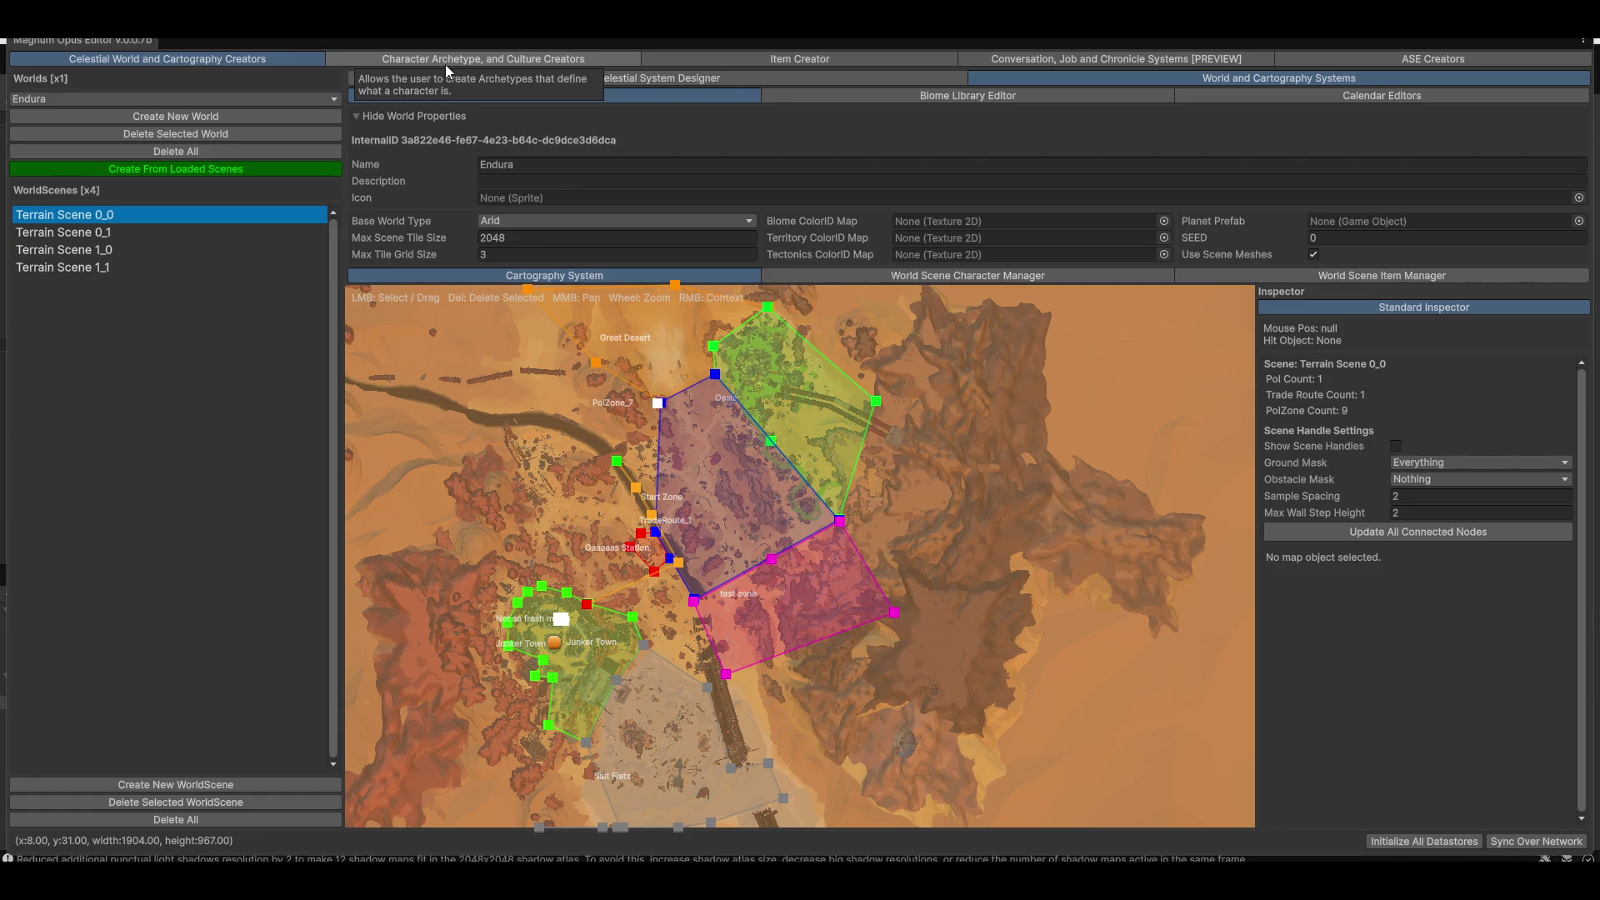
# Open the archetype creator, orbit the Machine/Robot preview, then select Humanoid/Human
pyautogui.click(525, 61)
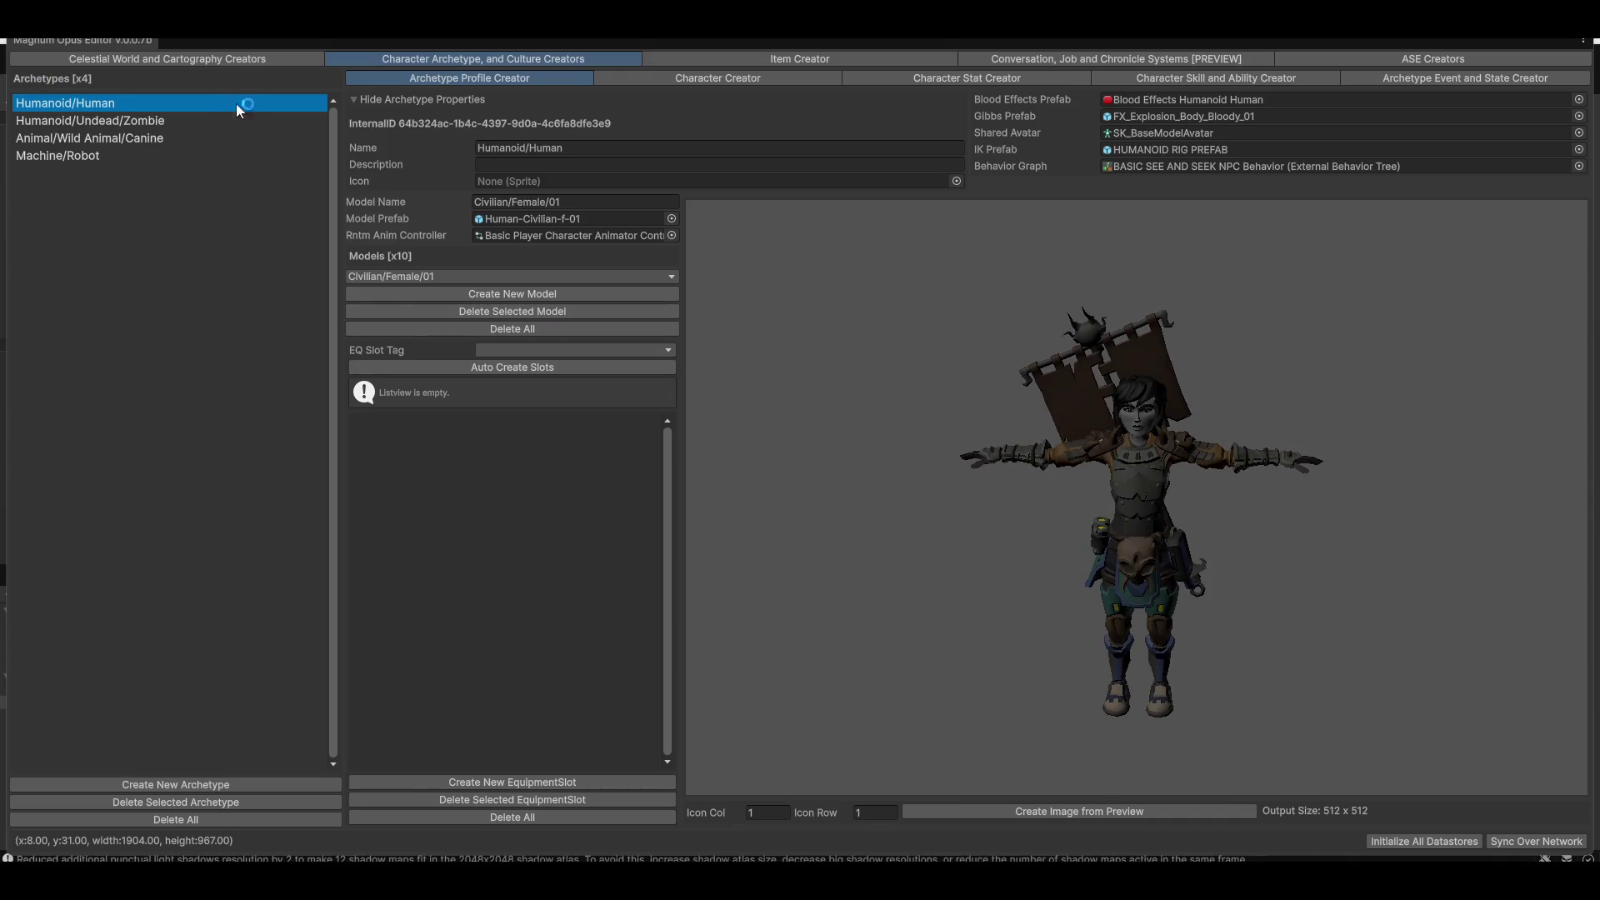
pyautogui.click(63, 159)
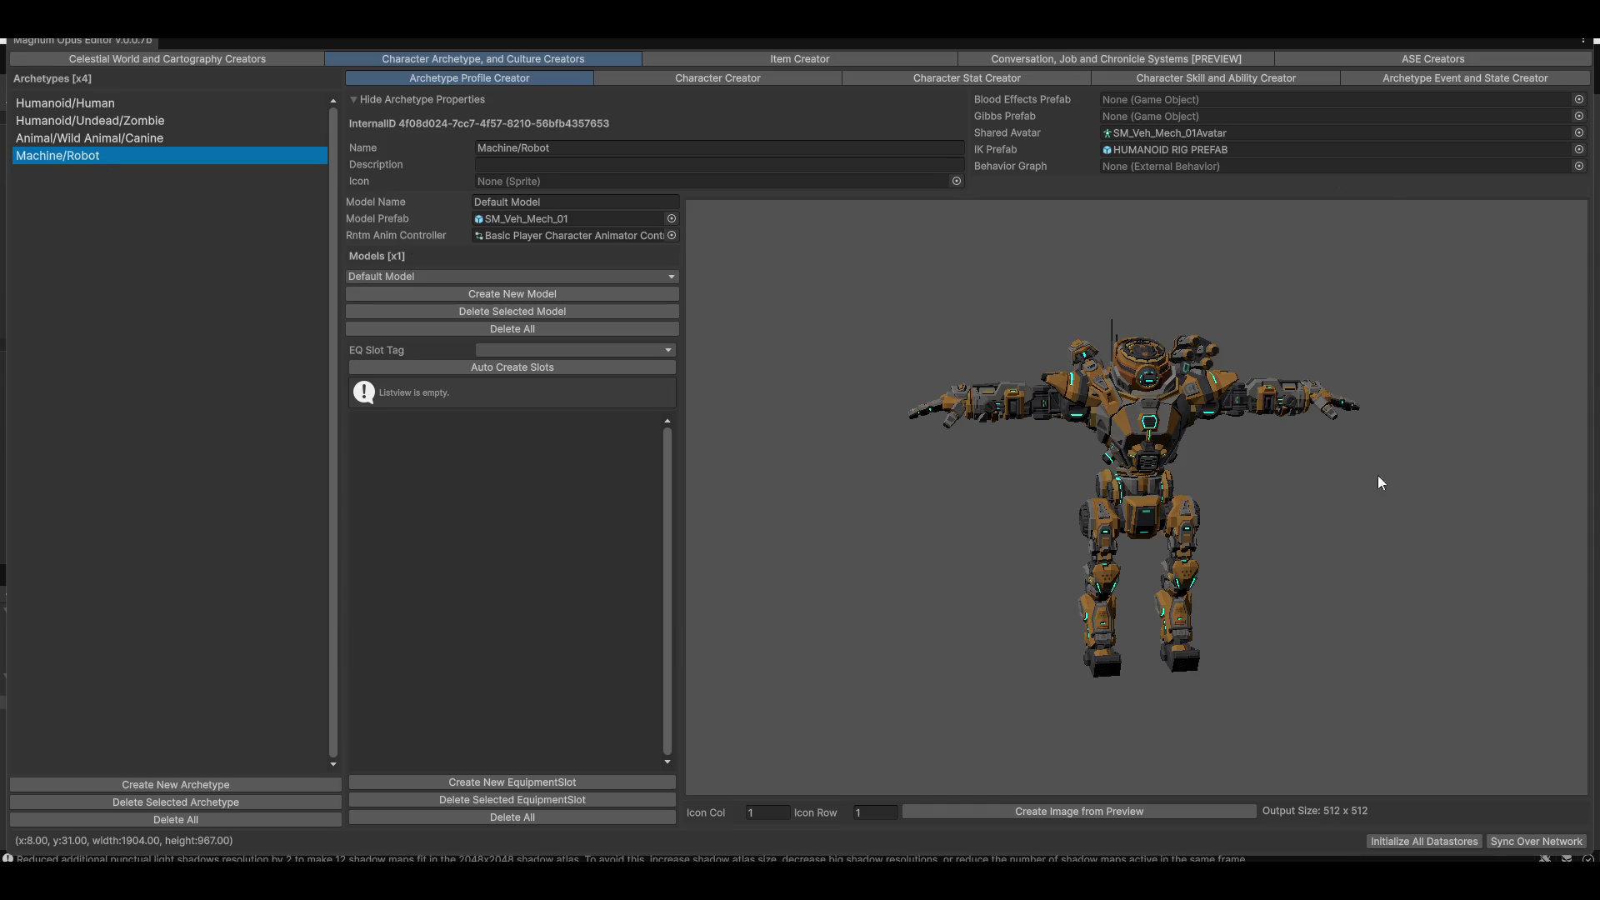
pyautogui.moveTo(1226, 419)
pyautogui.mouseDown()
pyautogui.moveTo(1300, 442)
pyautogui.moveTo(1208, 450)
pyautogui.moveTo(1481, 494)
pyautogui.moveTo(1223, 549)
pyautogui.moveTo(1539, 598)
pyautogui.moveTo(1188, 592)
pyautogui.mouseUp()
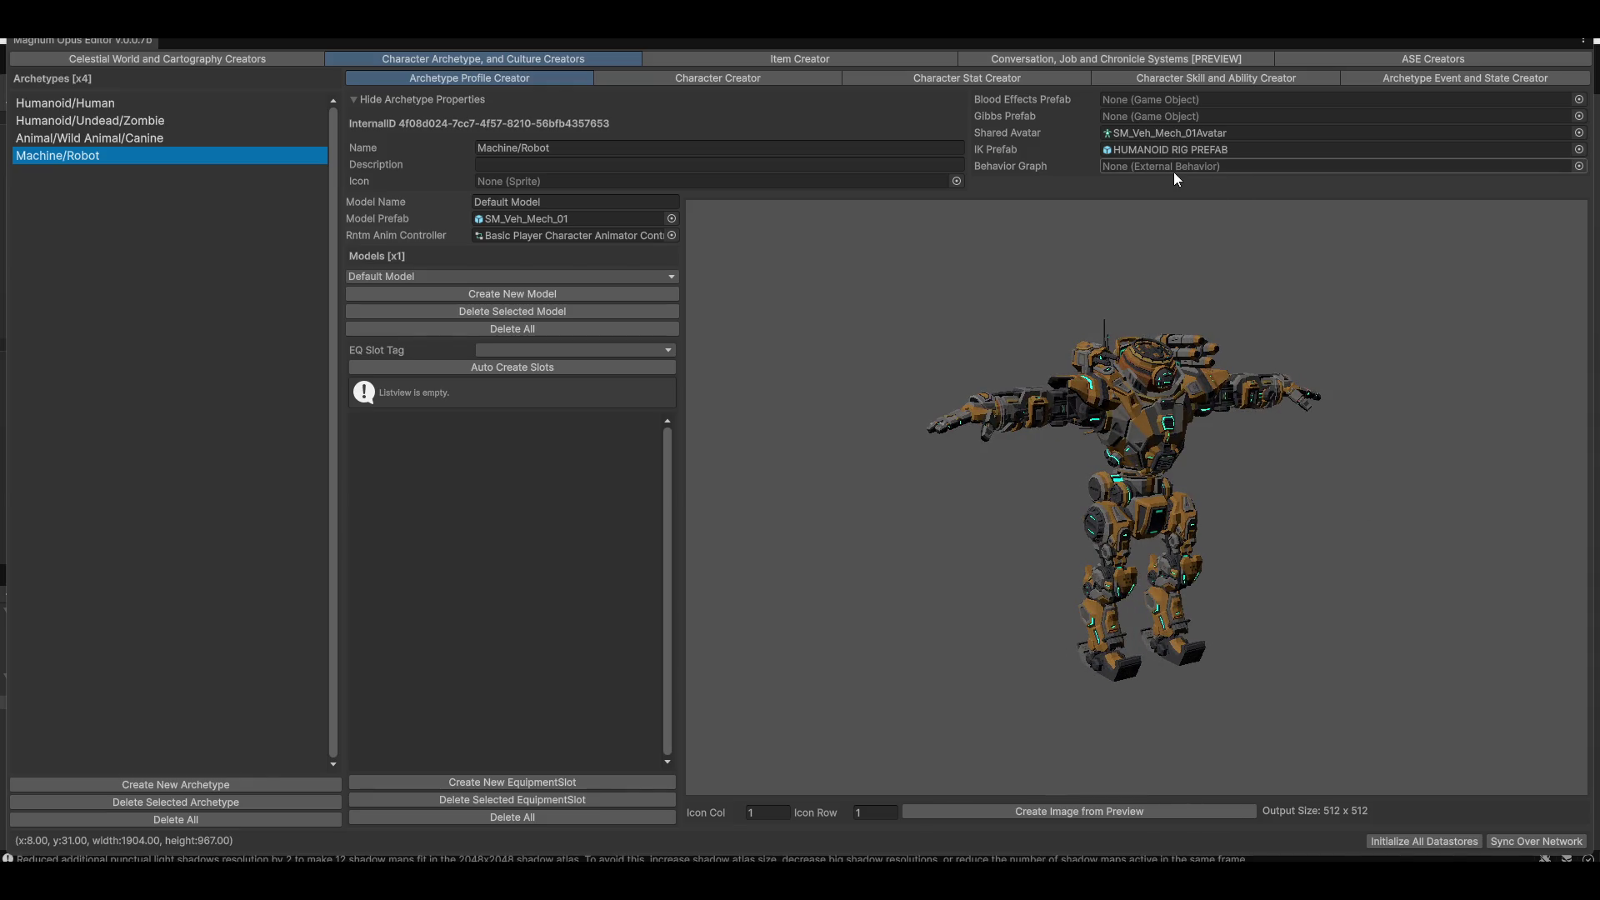
pyautogui.click(90, 104)
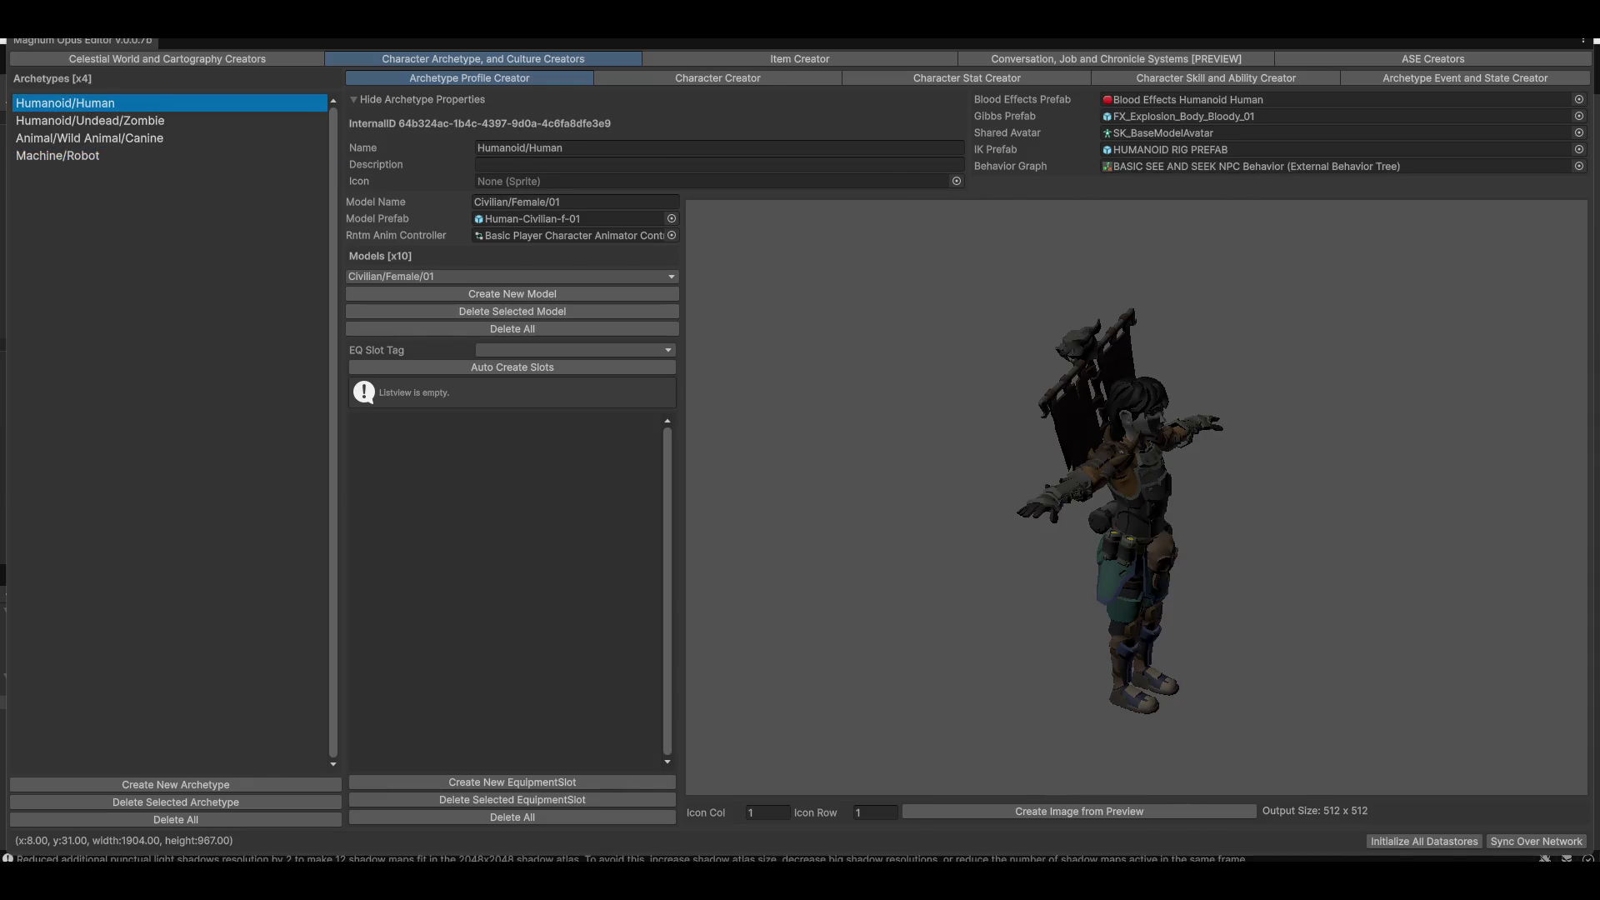
# Open the Humanoid/Human archetype's behavior tree in Behavior Designer, then close it
pyautogui.doubleClick(1180, 173)
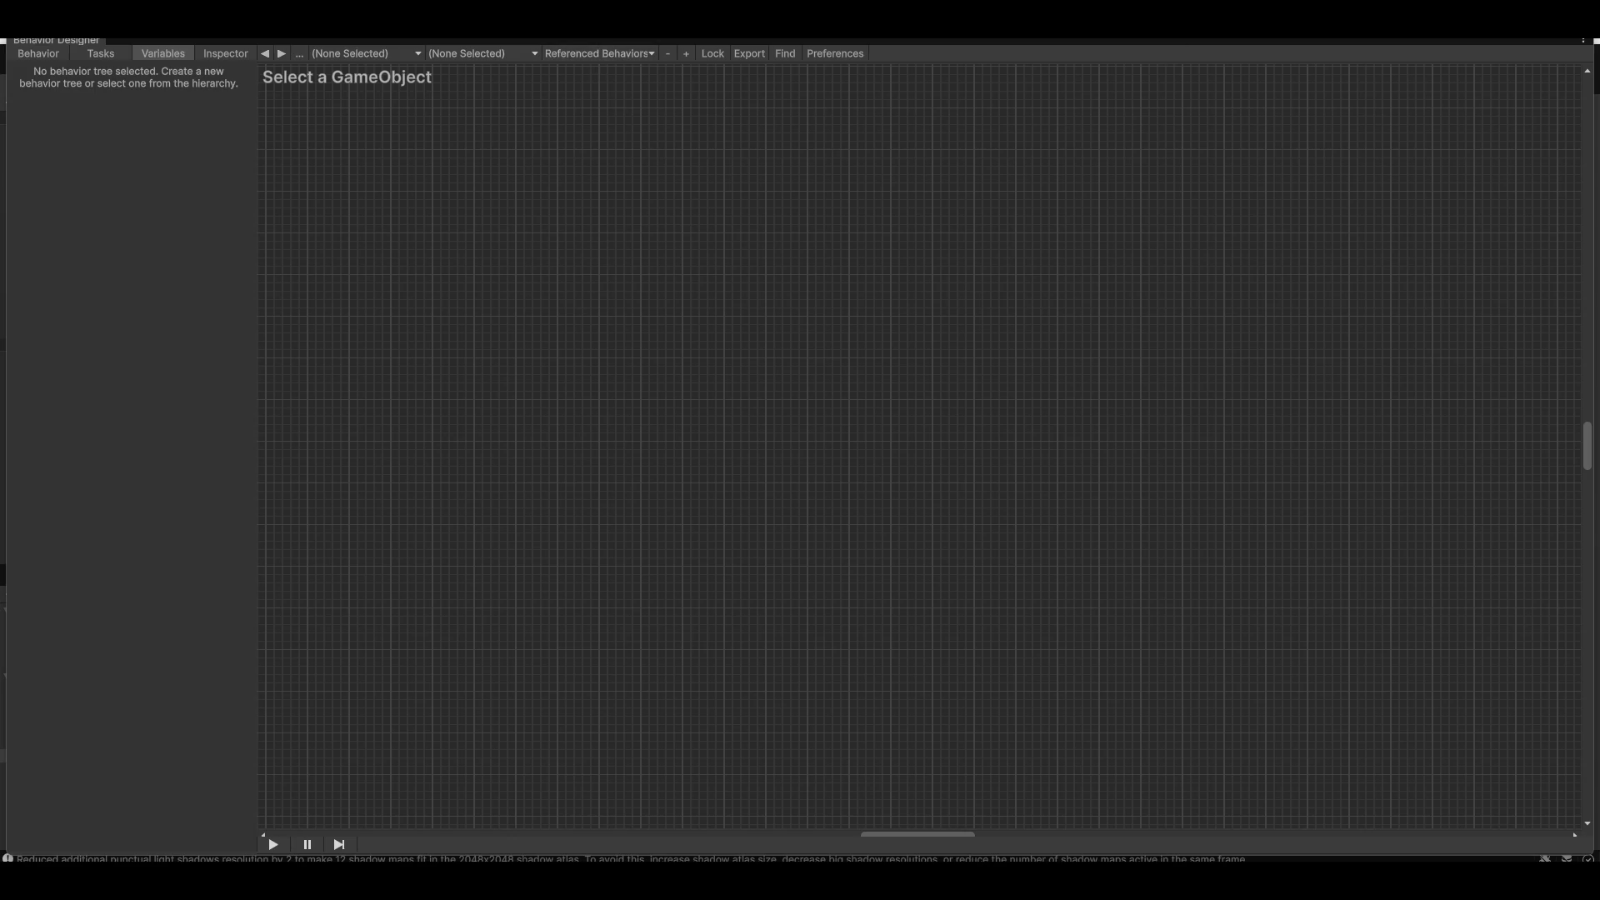
pyautogui.click(1584, 40)
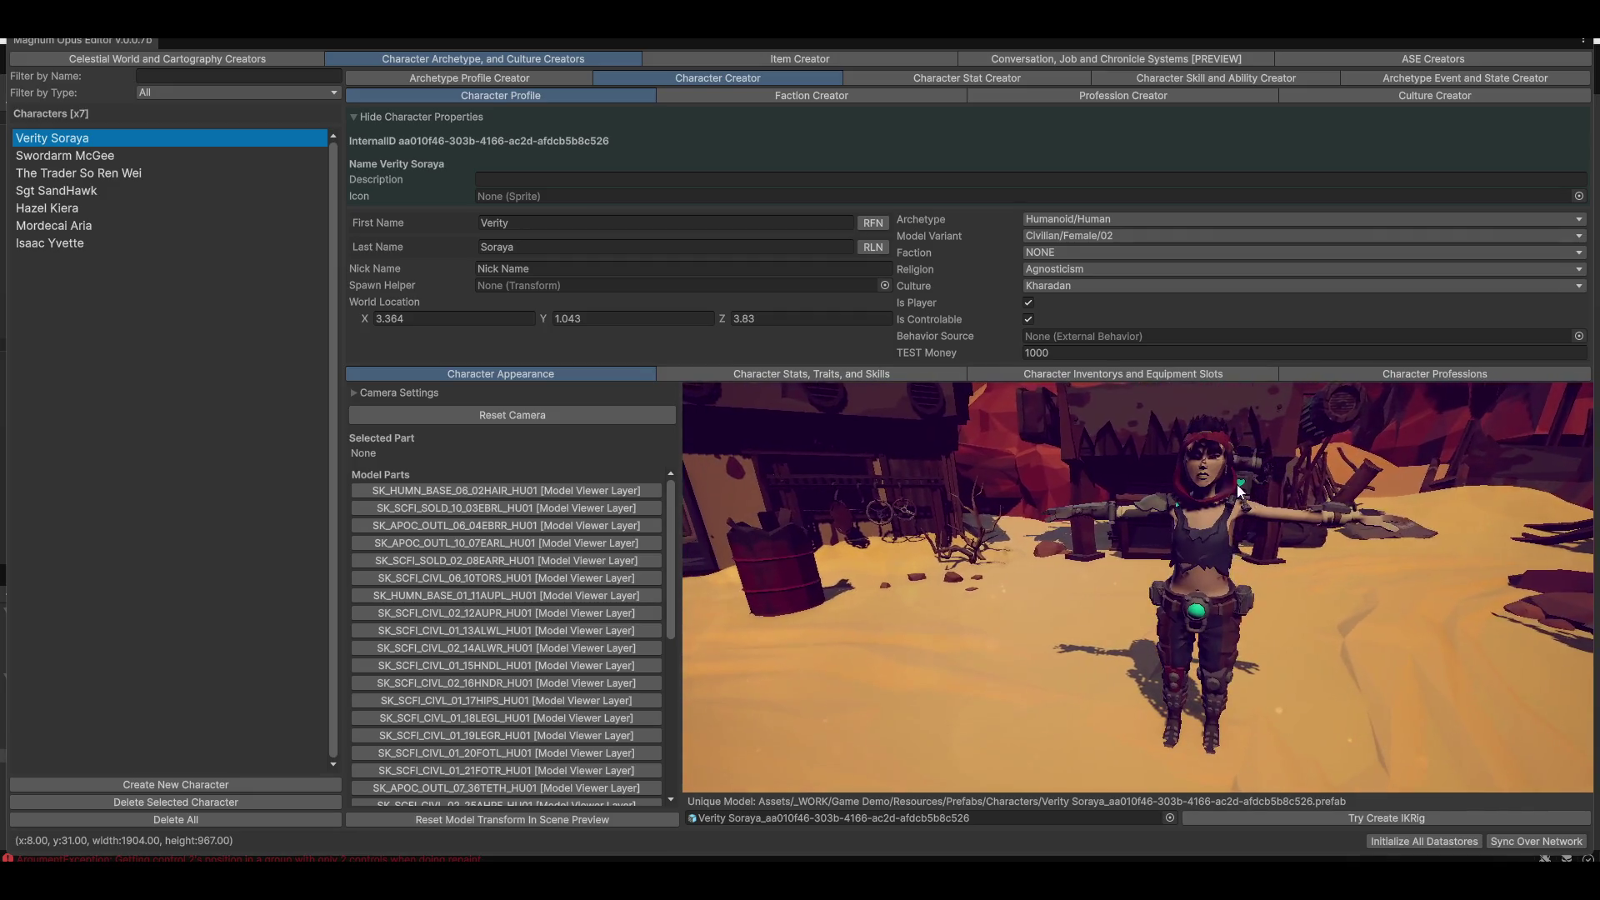
# Select several parts of Verity Soraya's model, including torso and upper arm
pyautogui.click(1249, 511)
pyautogui.click(1272, 511)
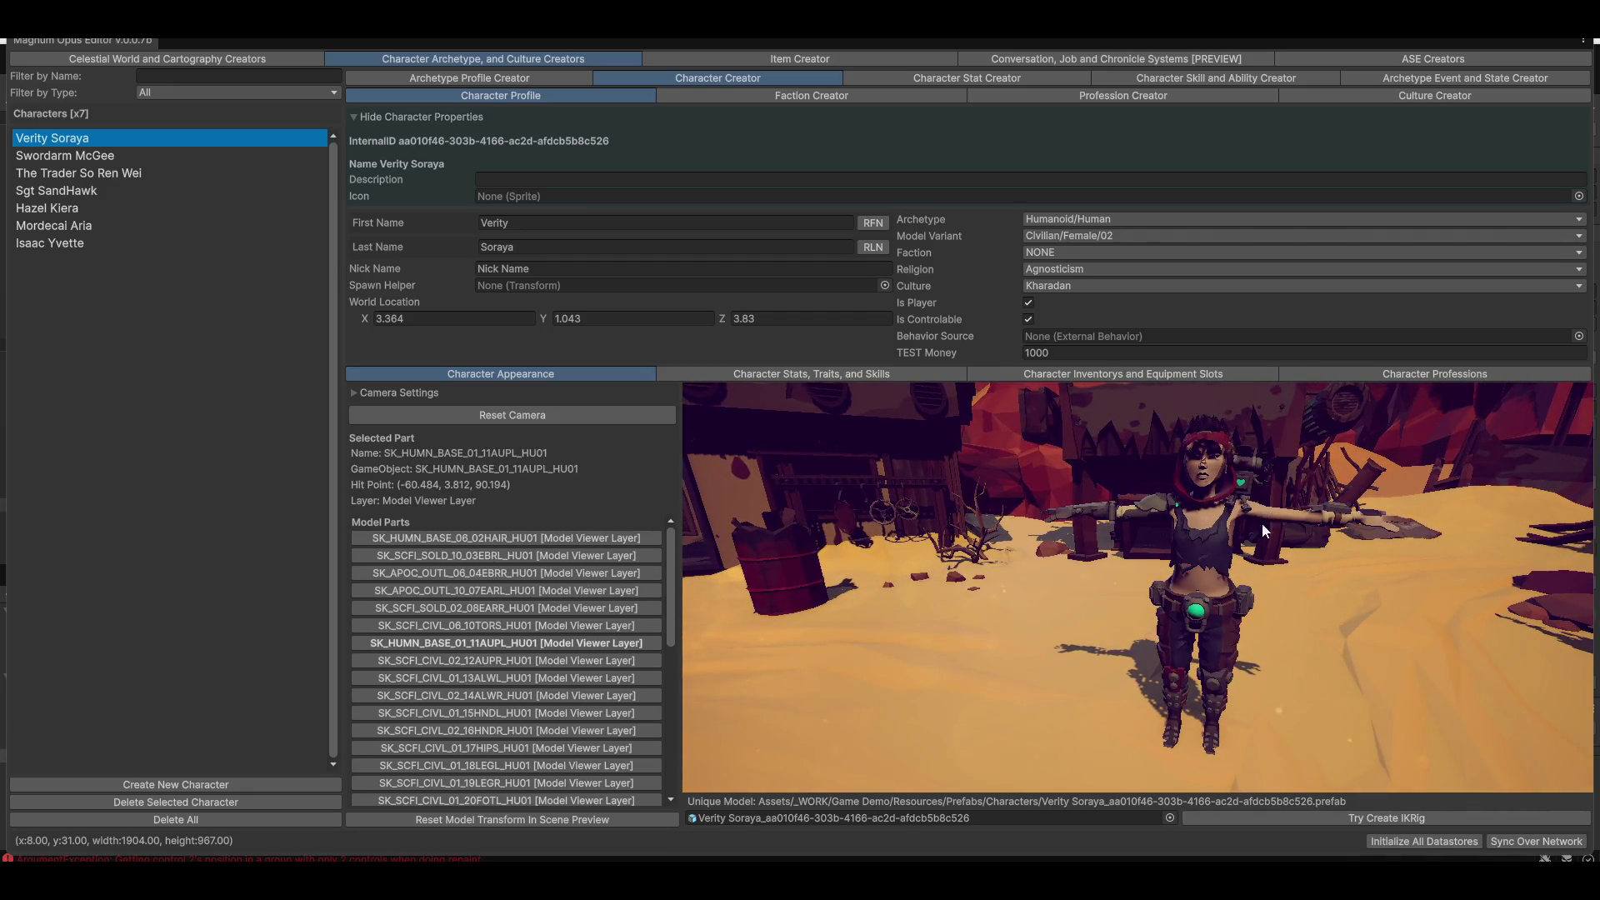
pyautogui.click(1196, 611)
pyautogui.click(1222, 585)
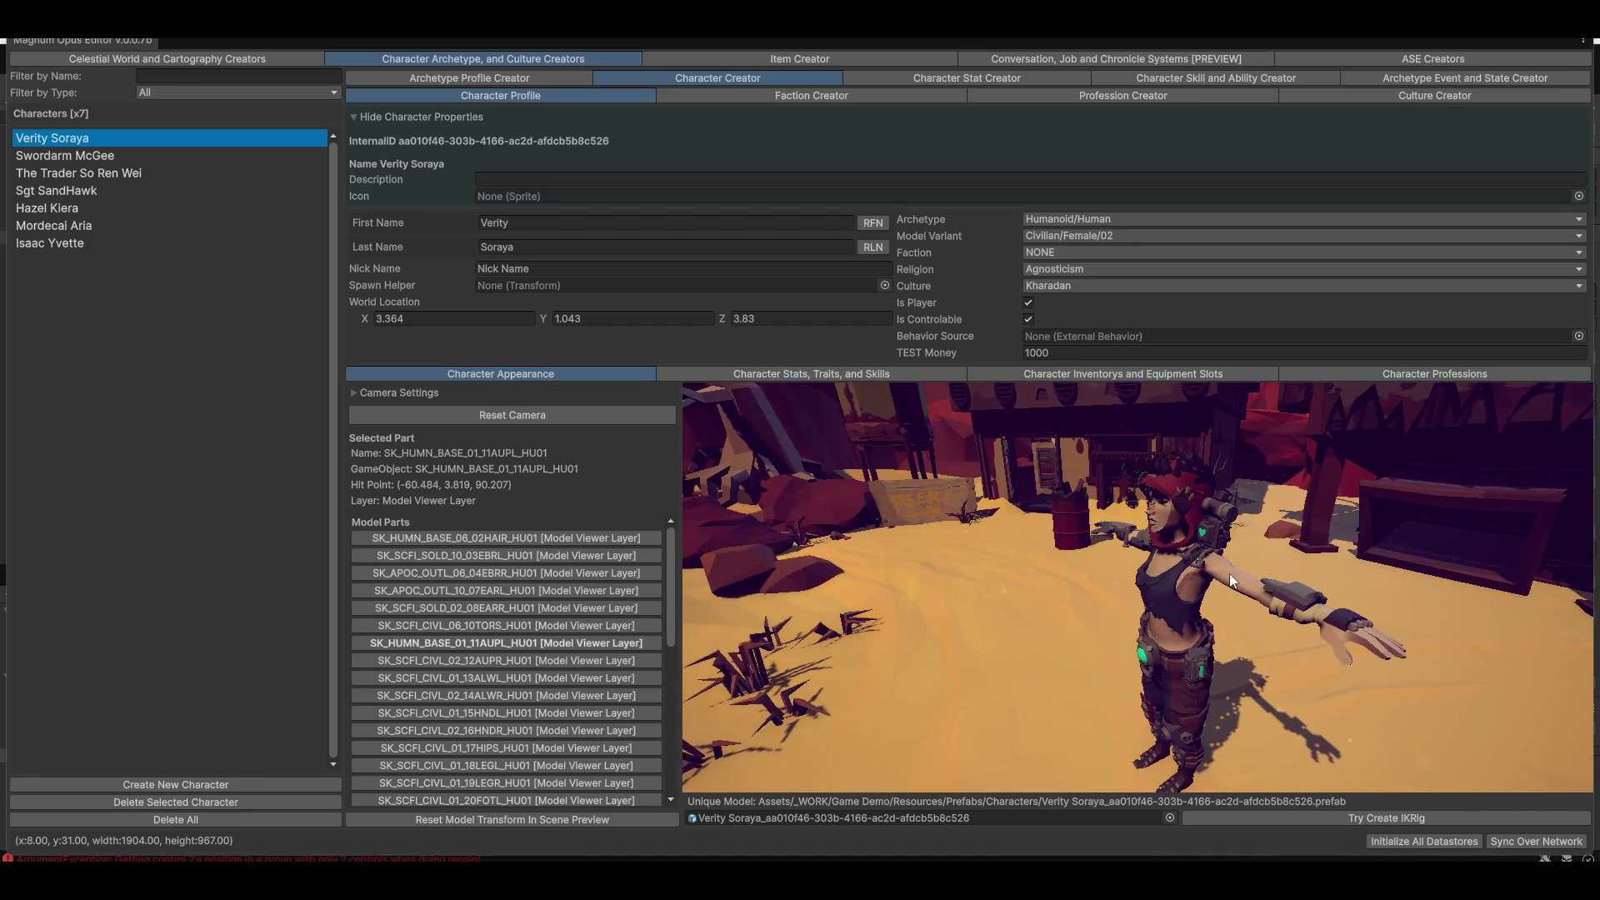
pyautogui.click(1229, 574)
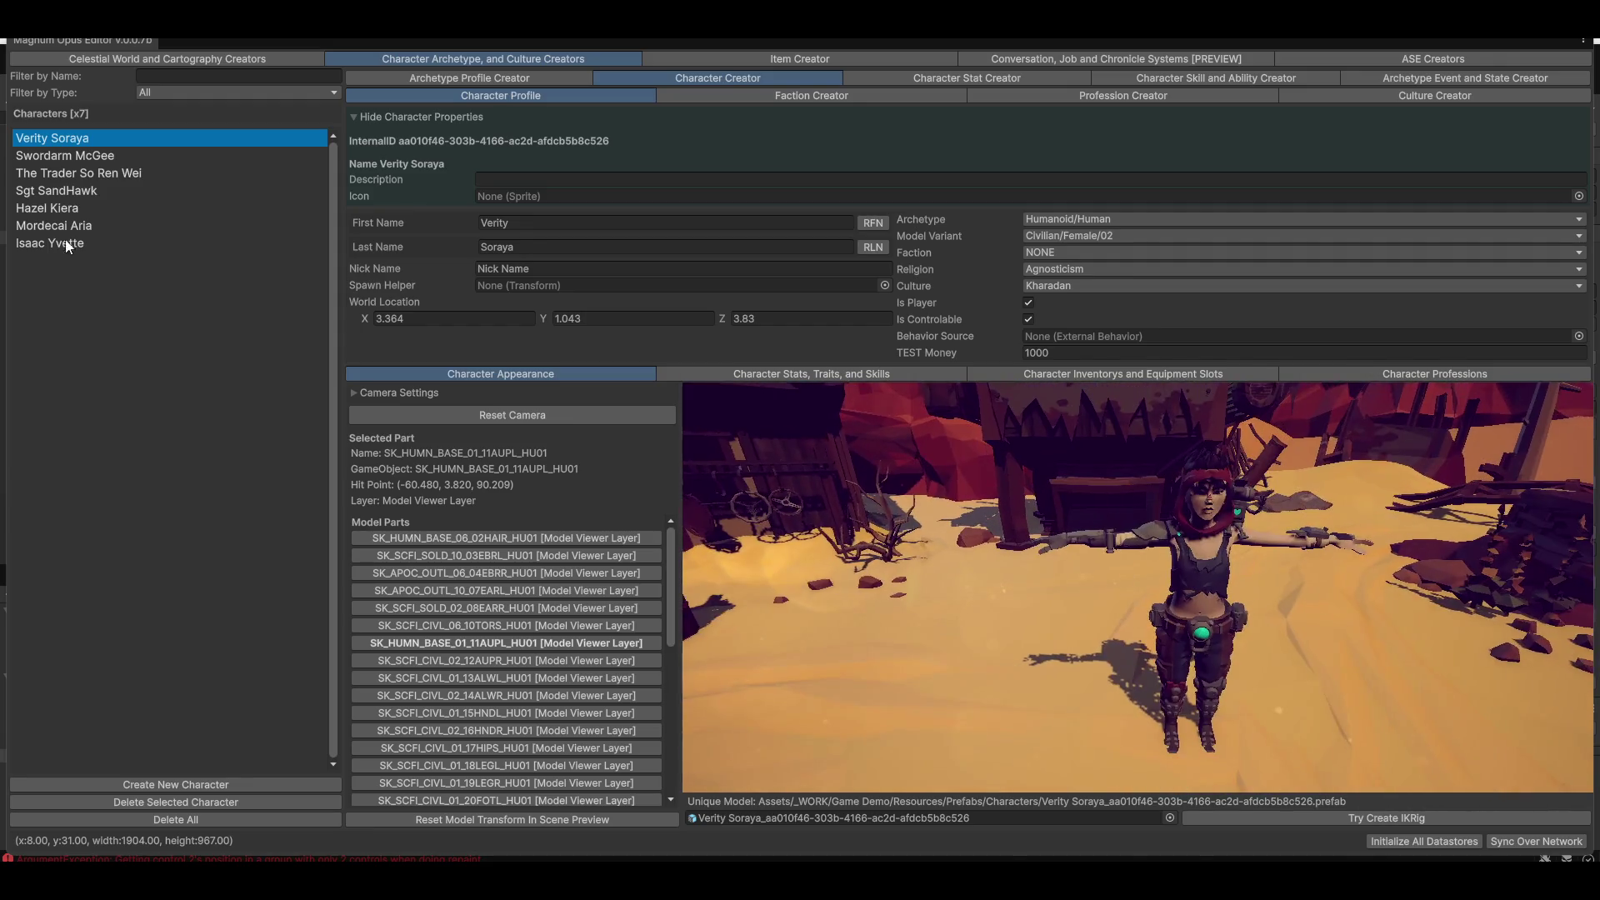
# Show Swordarm McGee's profile, select his torso, and un-maximize the editor window
pyautogui.click(70, 159)
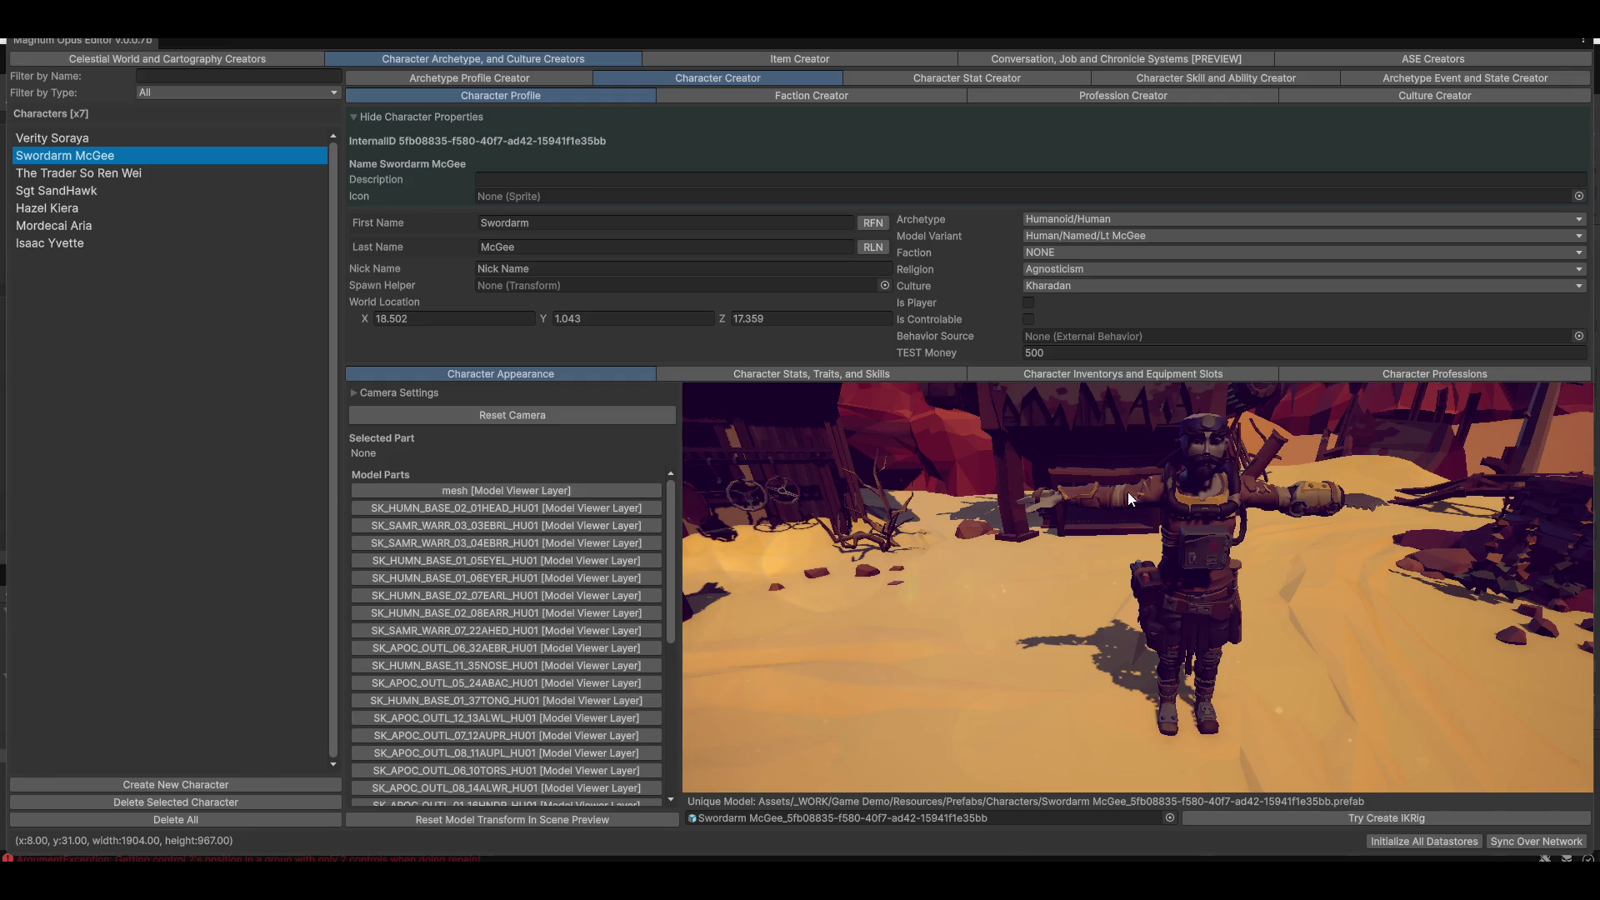
pyautogui.click(1137, 548)
pyautogui.scroll(-10, 556, 715)
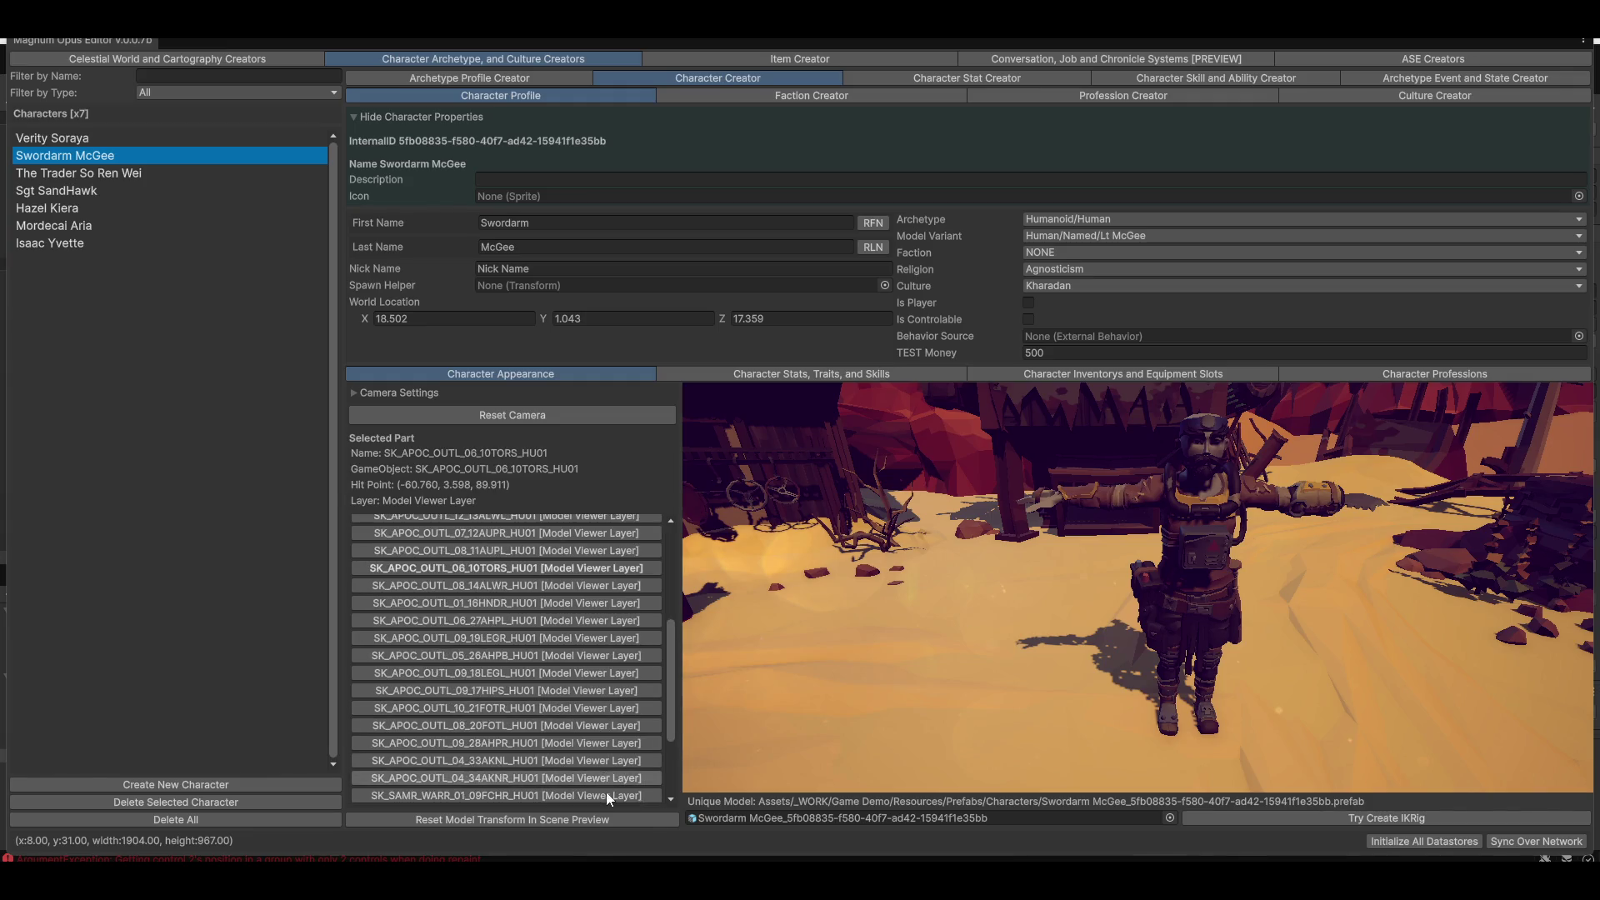
pyautogui.doubleClick(921, 45)
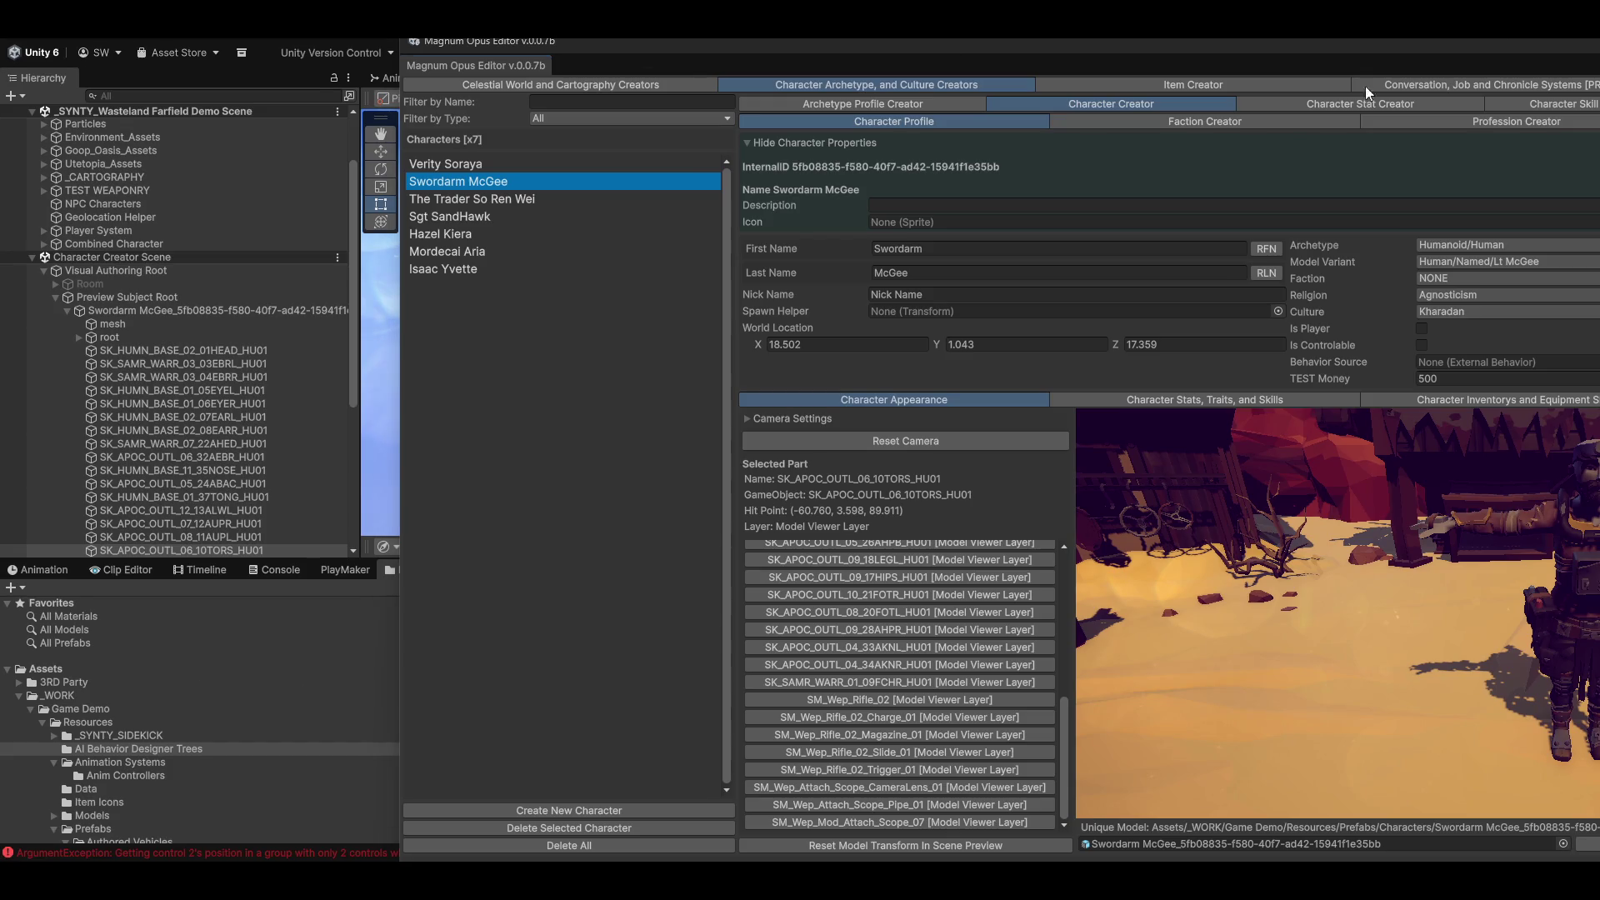
# Clear the Console log and inspect the chest part in the maximized editor preview
pyautogui.click(81, 853)
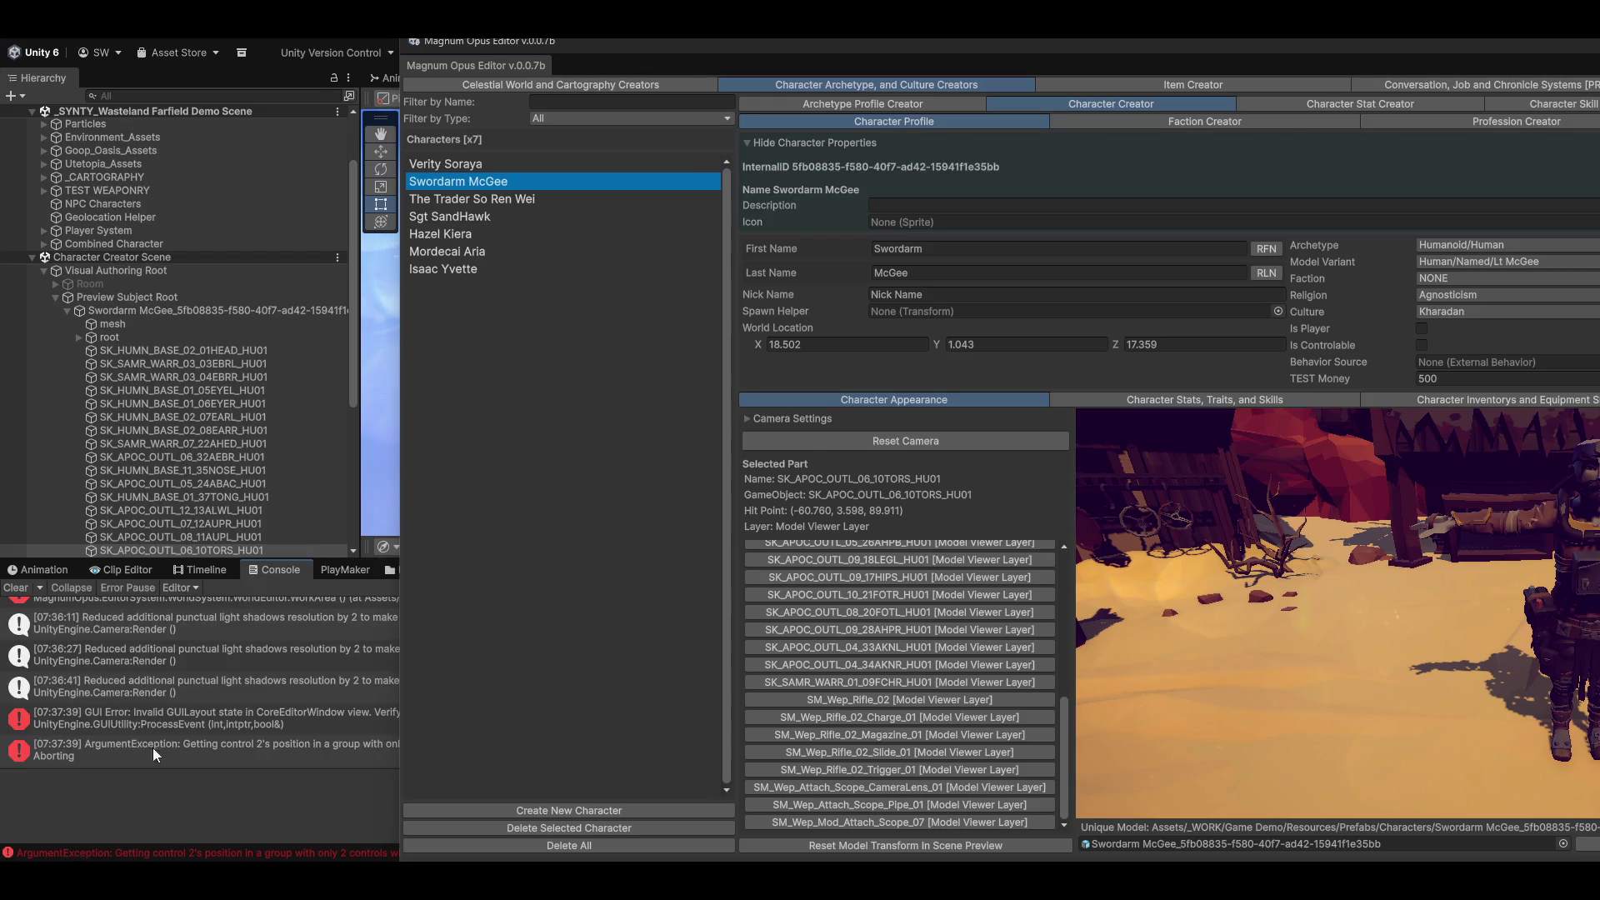
pyautogui.click(15, 588)
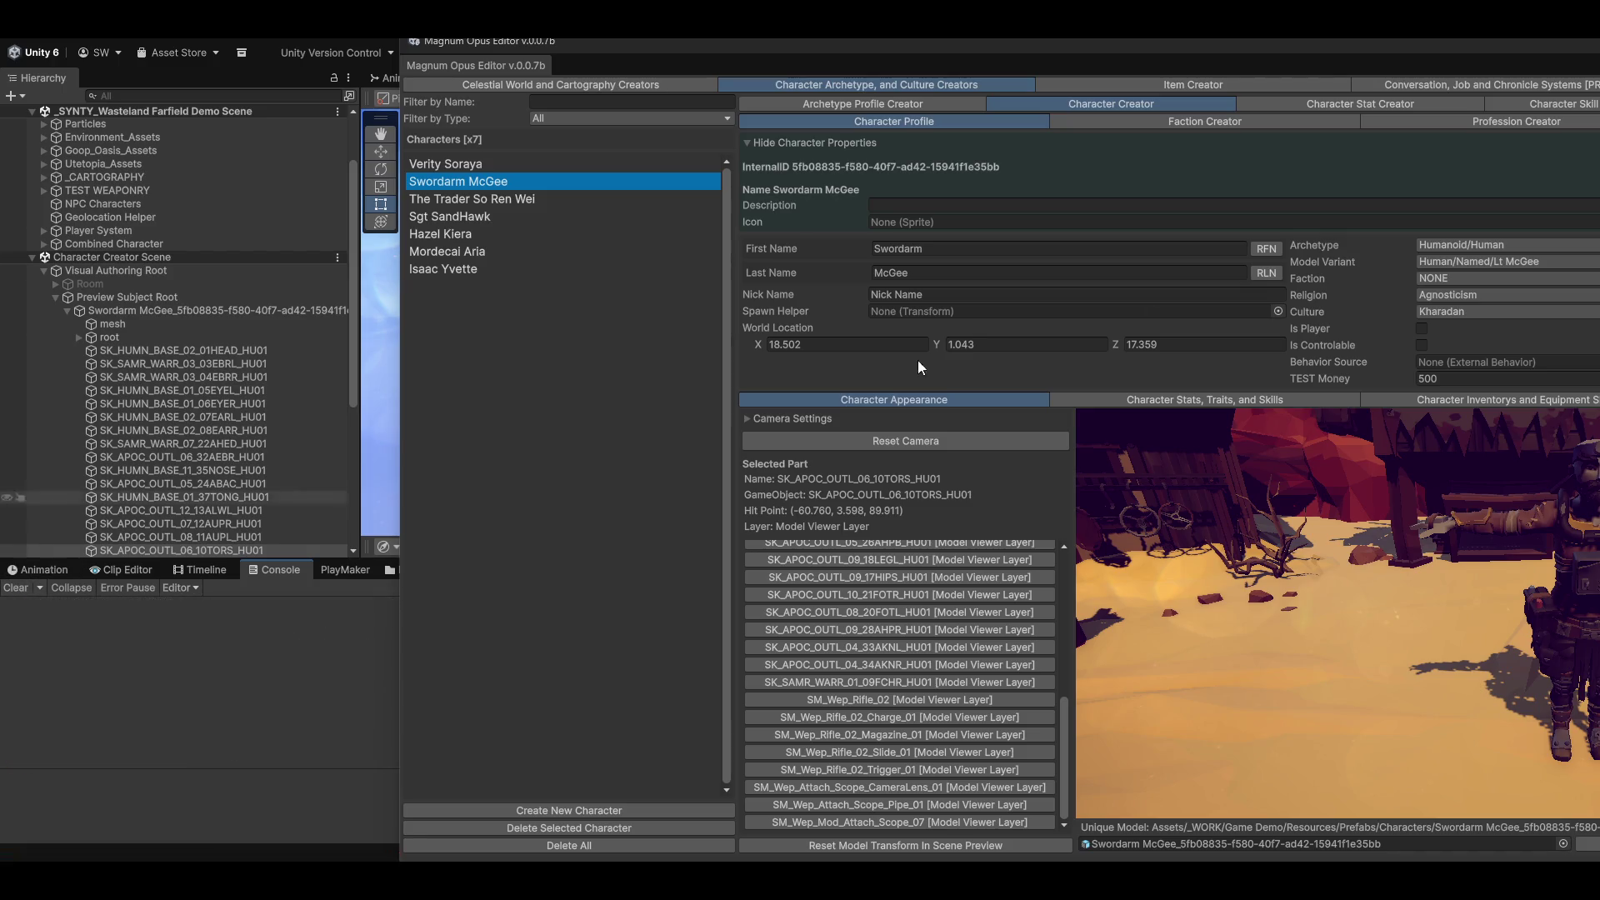
pyautogui.hotkey('shift', 'space')
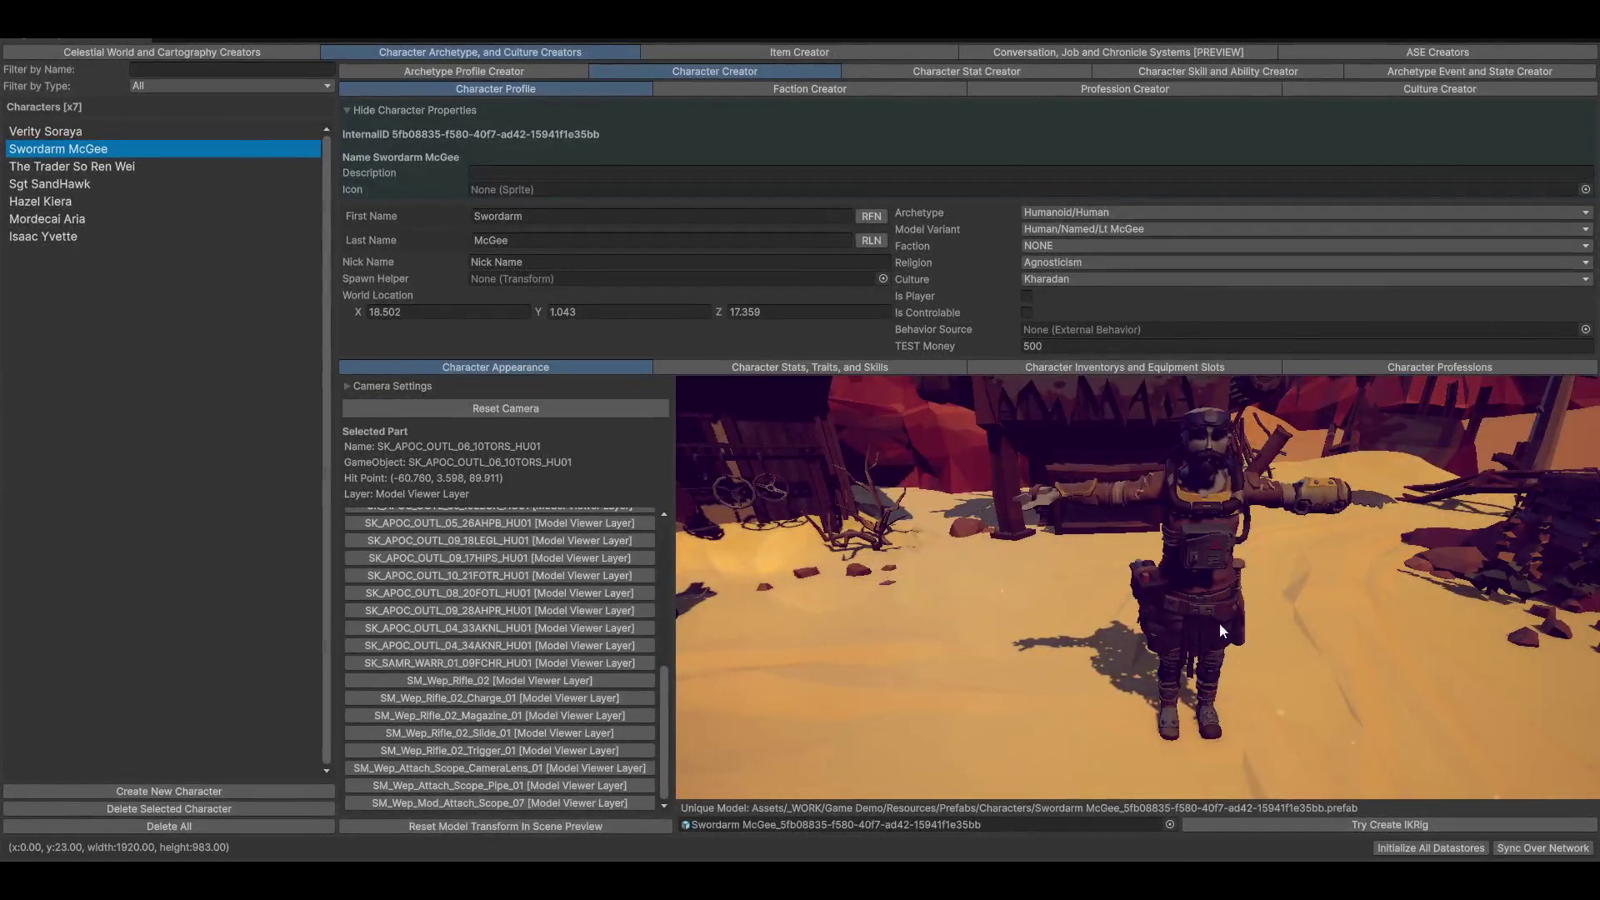
pyautogui.click(1206, 551)
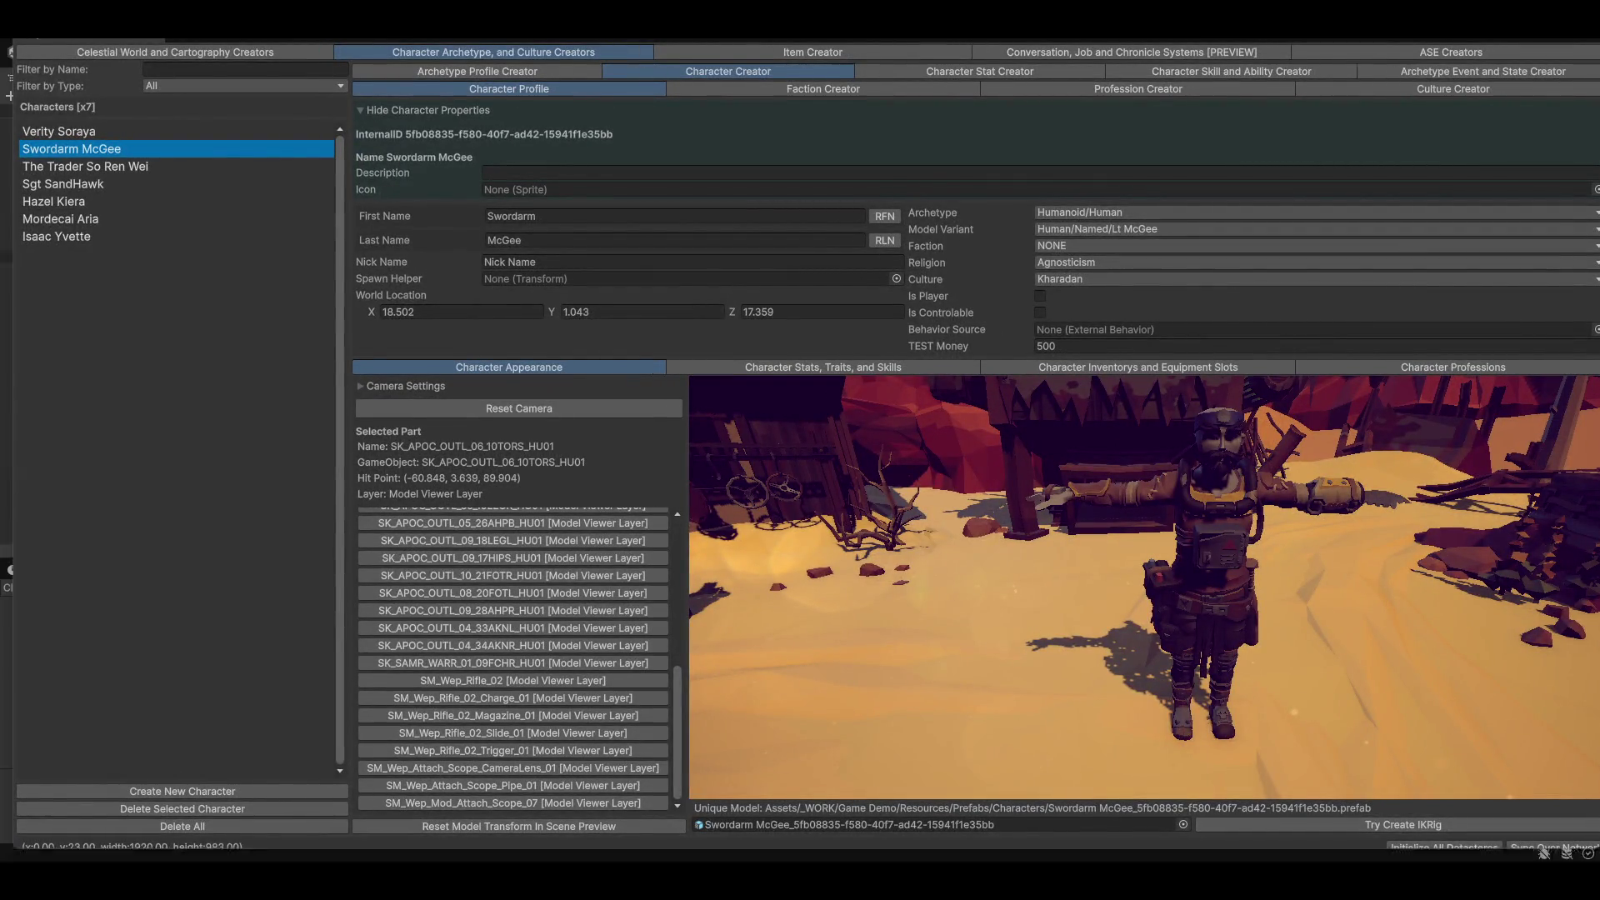
pyautogui.hotkey('shift', 'space')
# Pick the torso part, then open the Character Stat Creator for Verity Soraya full screen
pyautogui.click(180, 510)
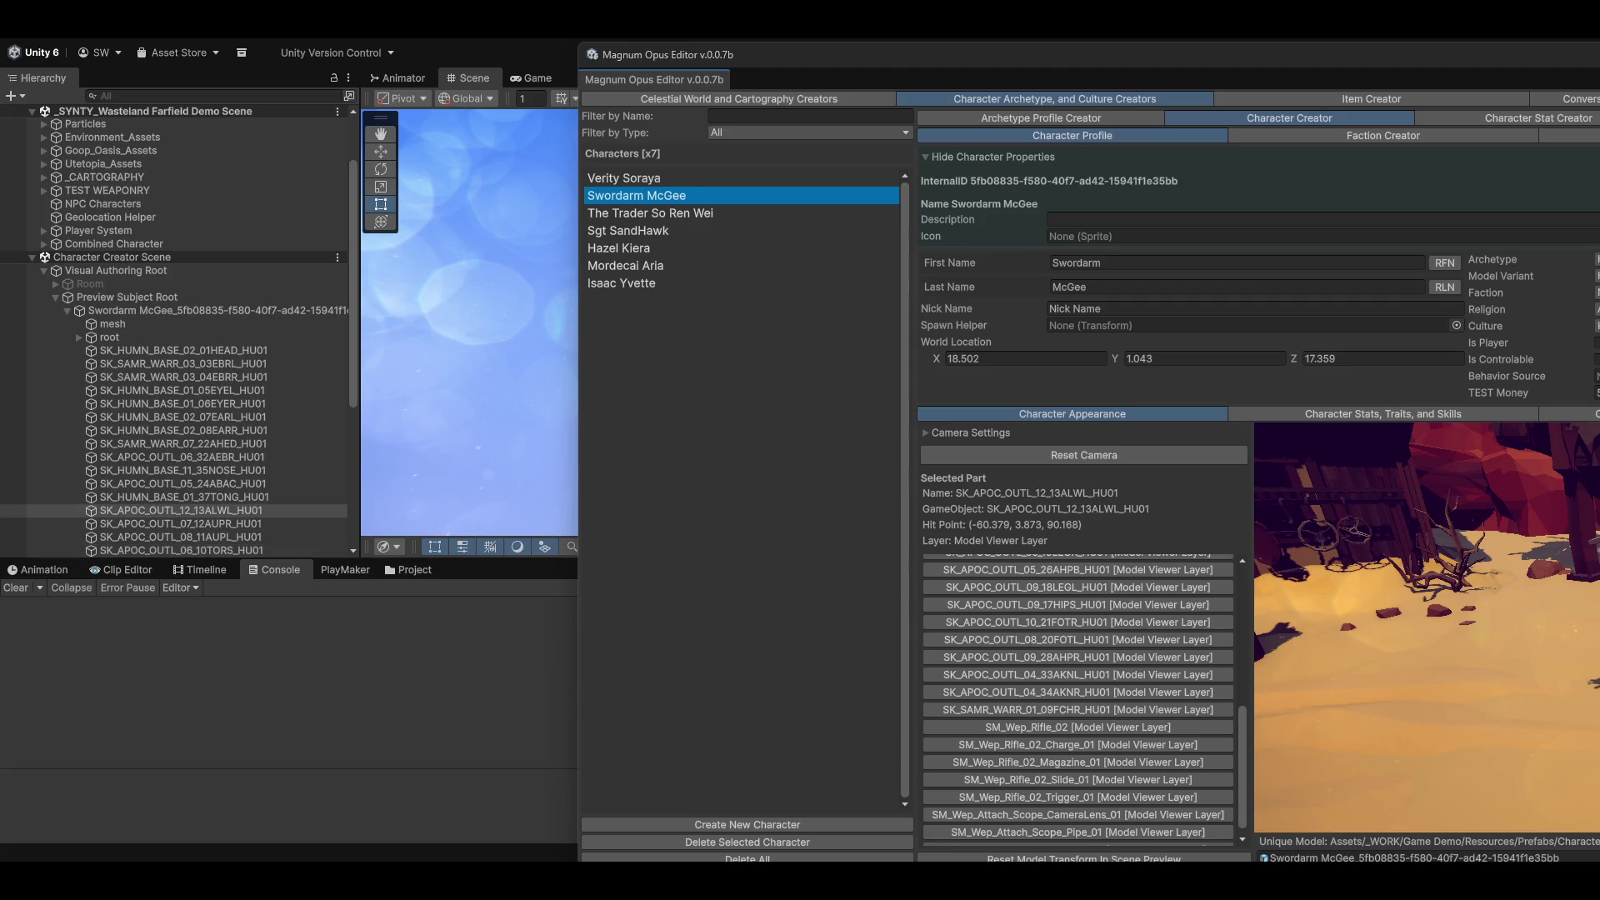
pyautogui.click(181, 550)
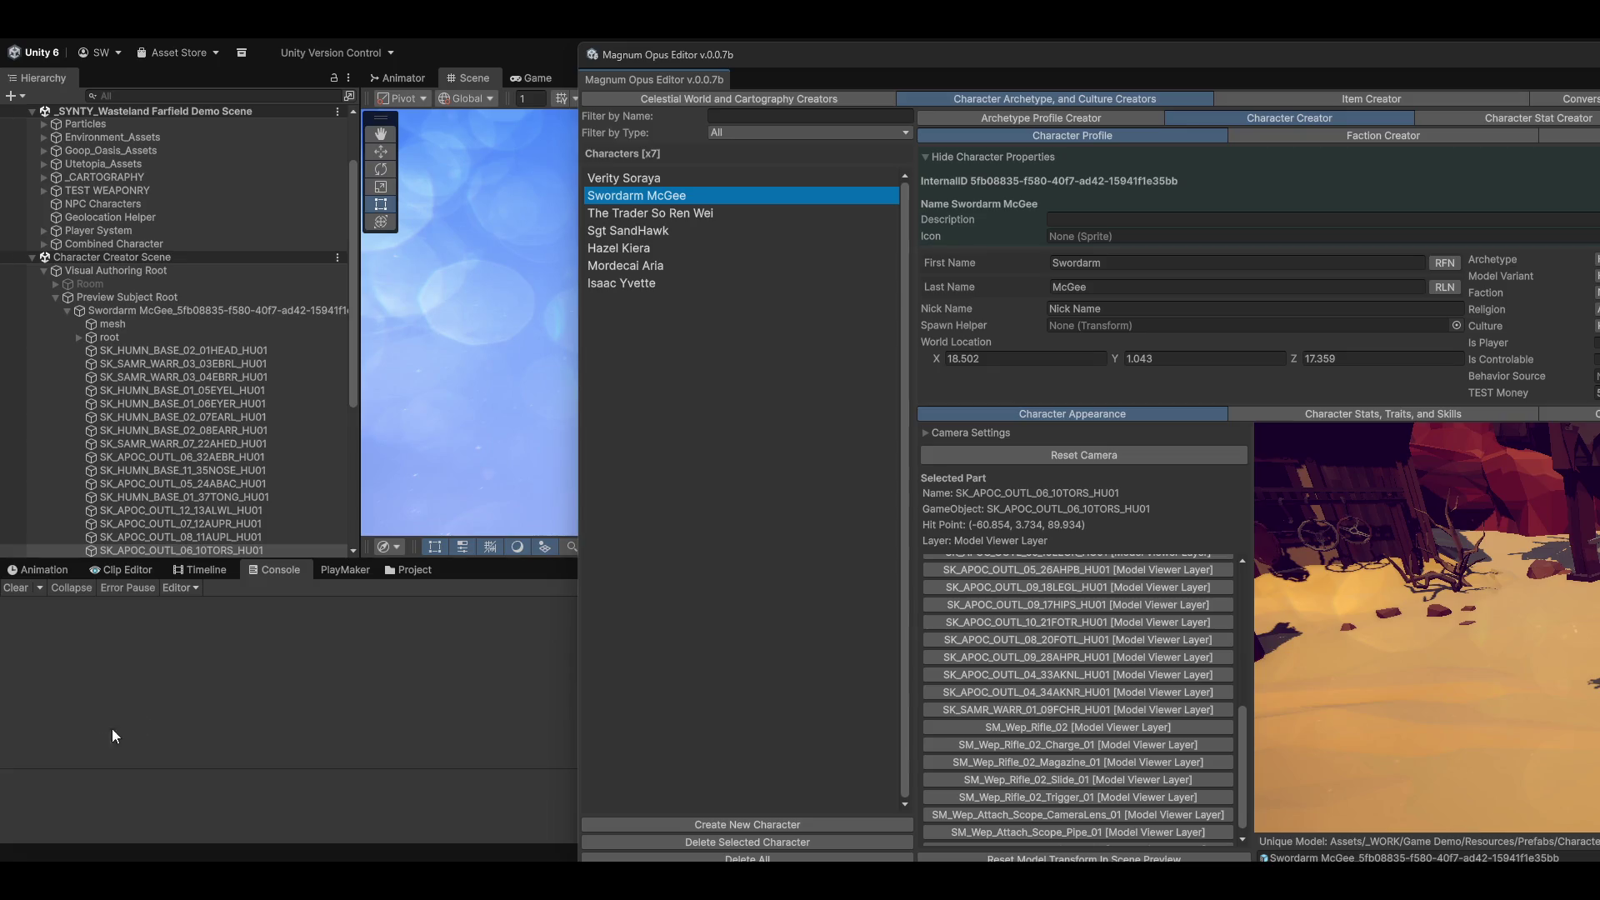
pyautogui.doubleClick(904, 66)
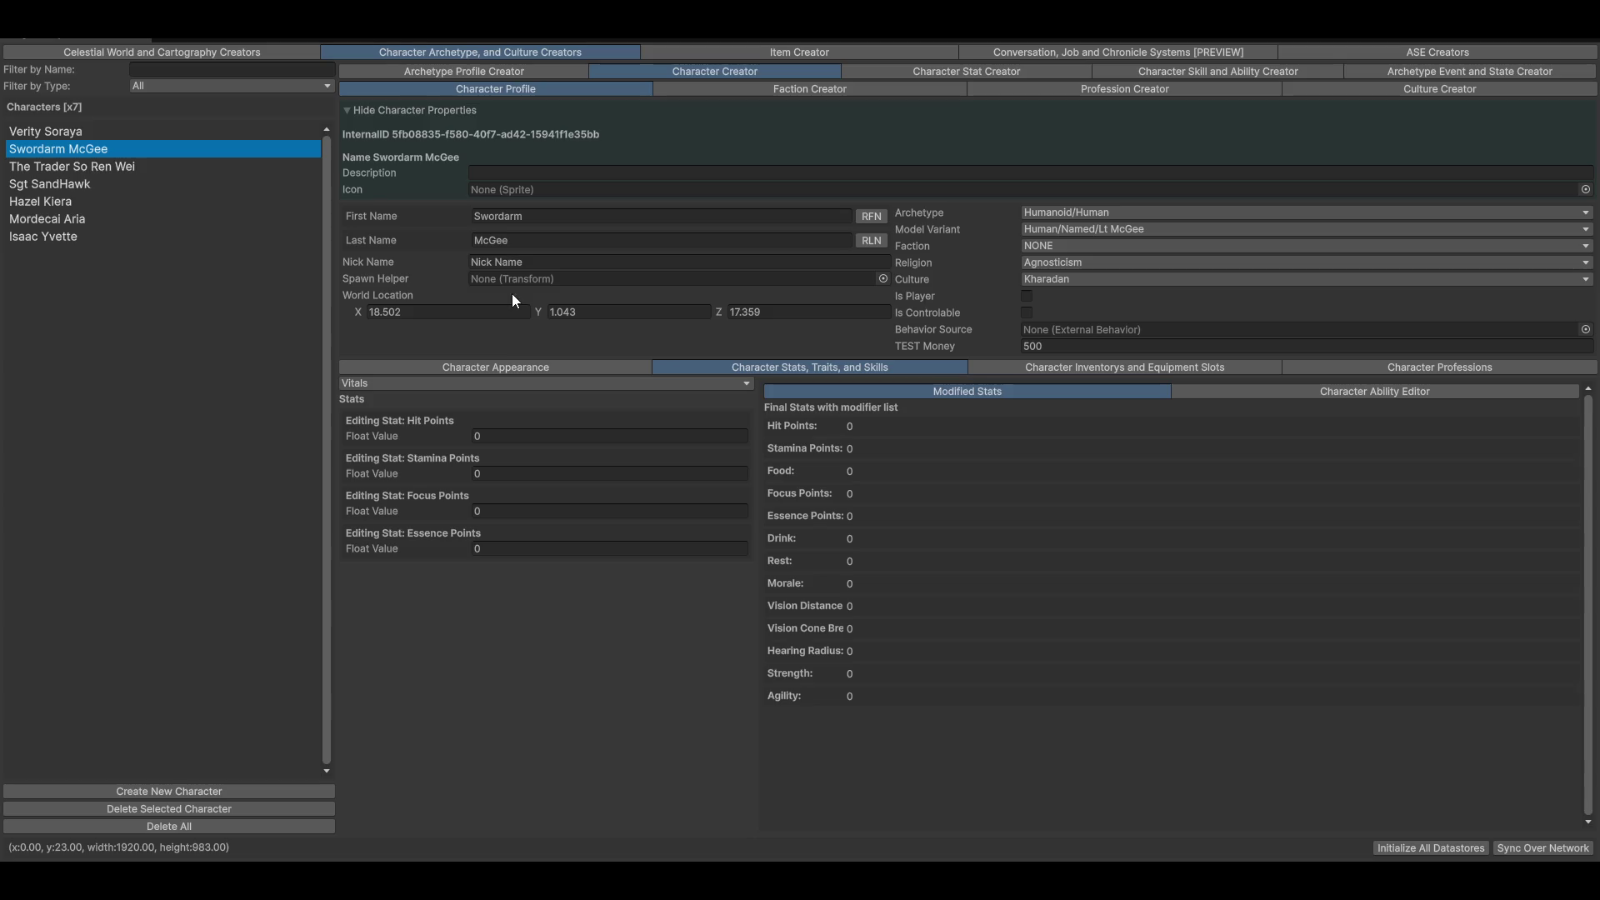
pyautogui.click(12, 133)
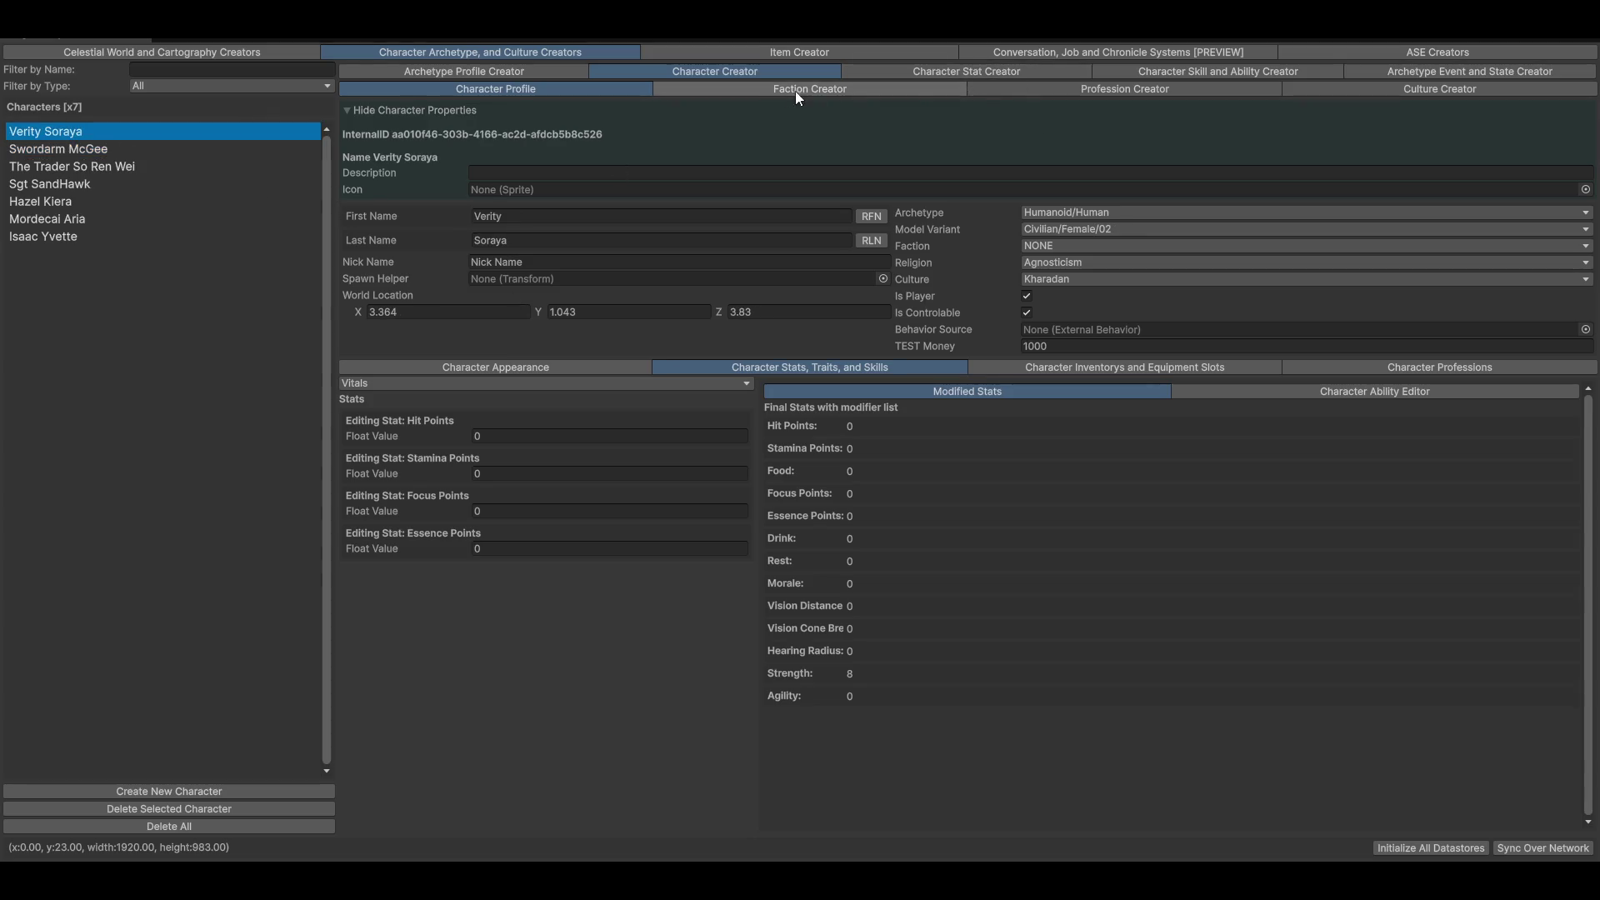
pyautogui.click(907, 73)
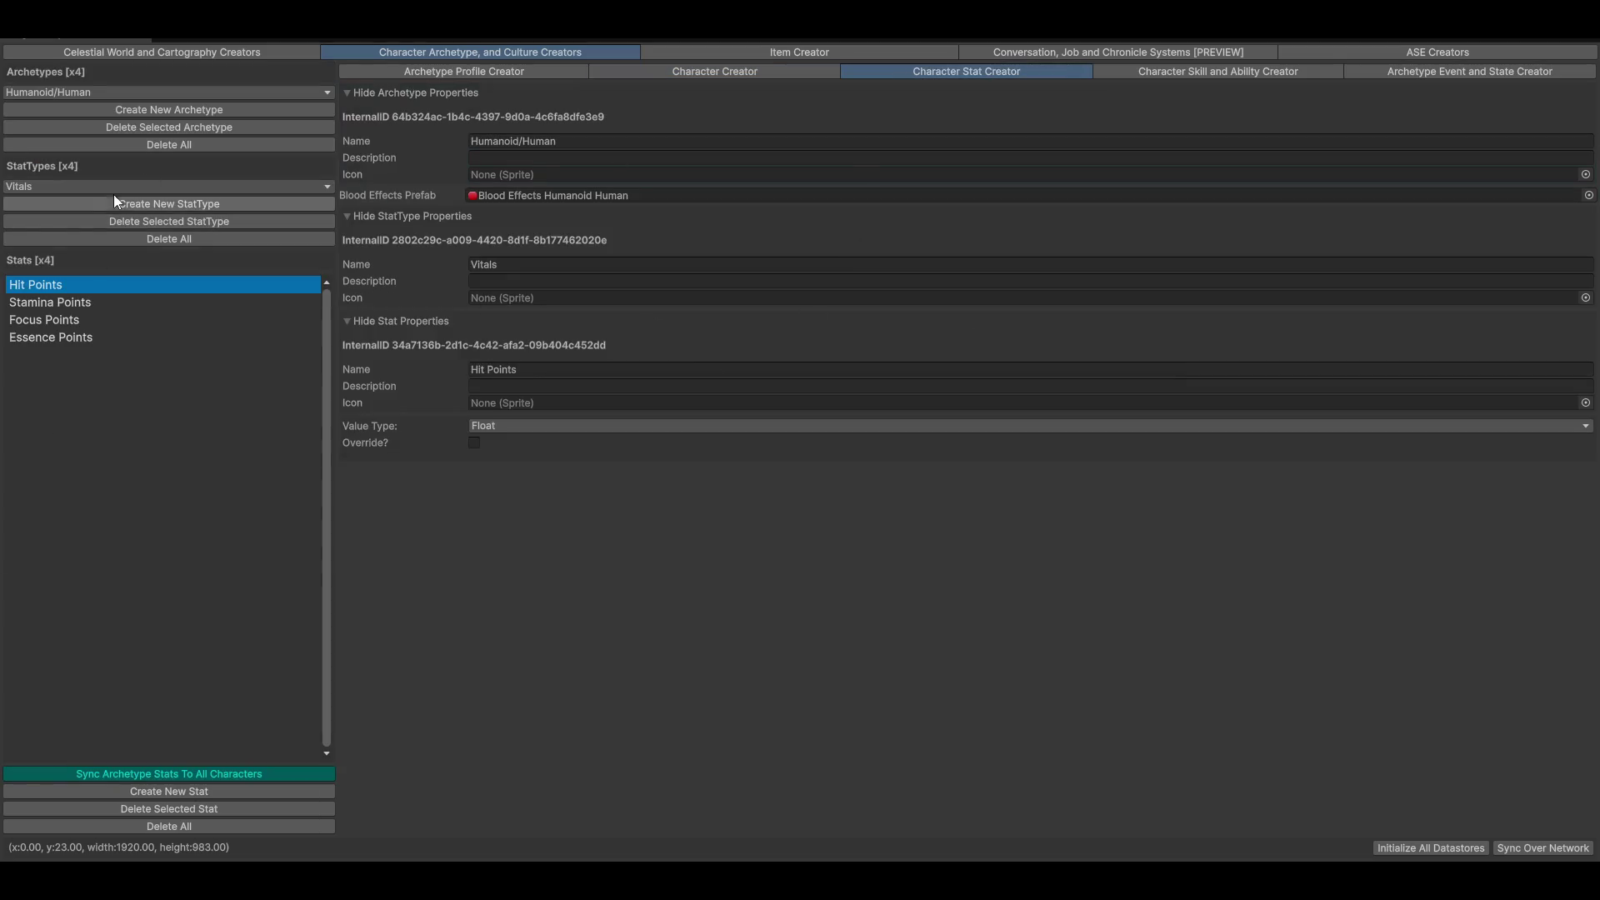
# View Essence Points, browse the Needs, Innate and Attributes stat types, then return to Character Creator
pyautogui.click(34, 337)
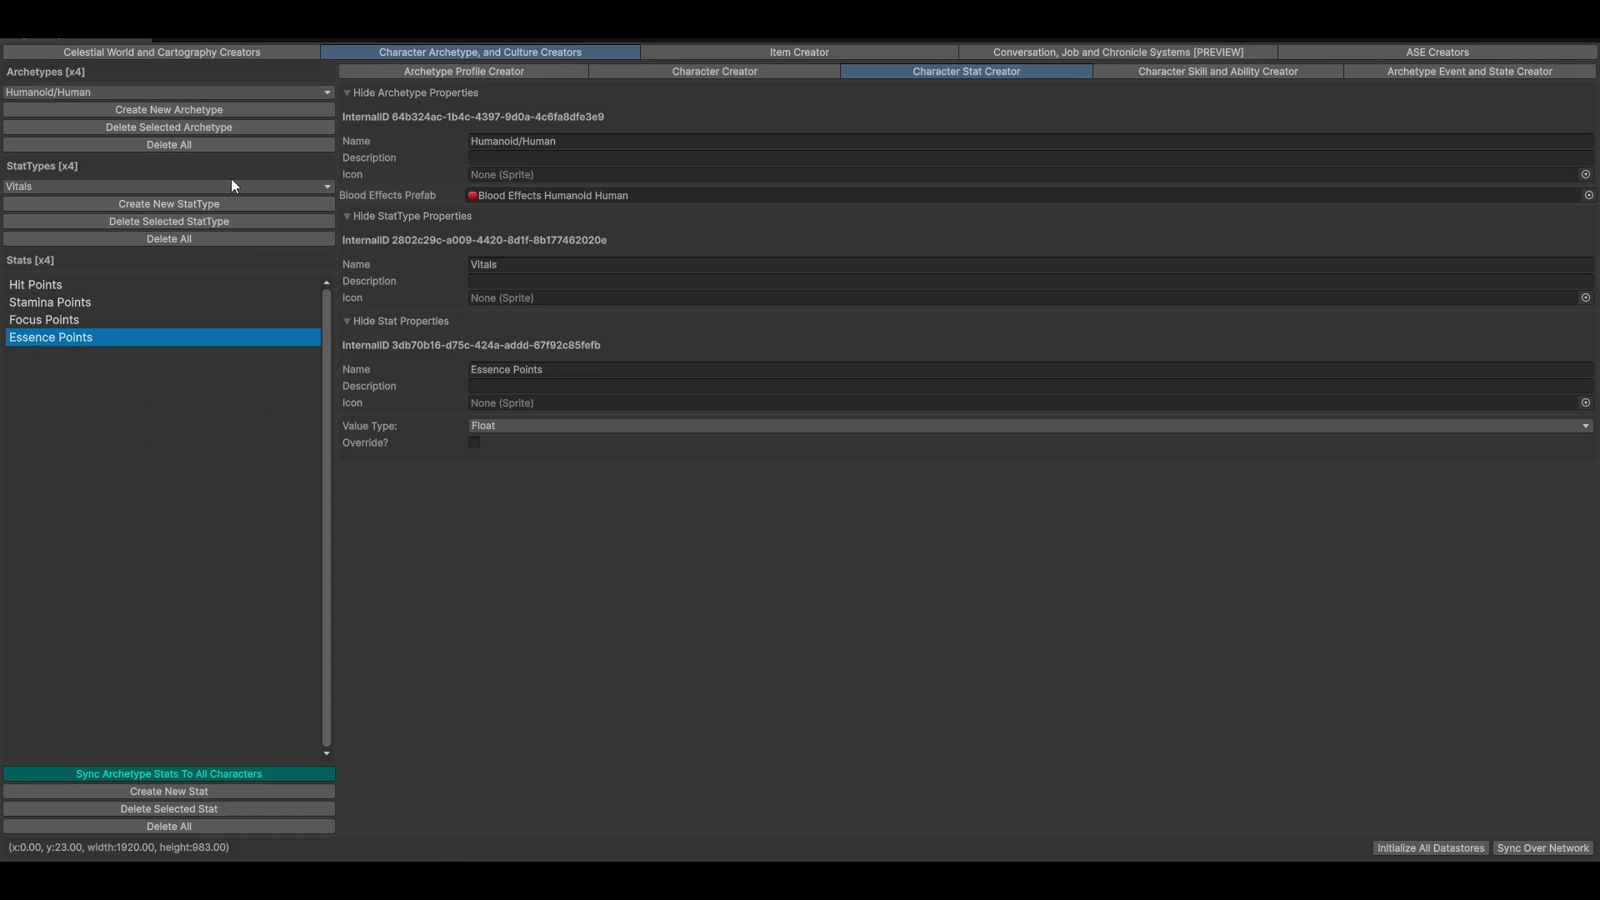
pyautogui.click(181, 187)
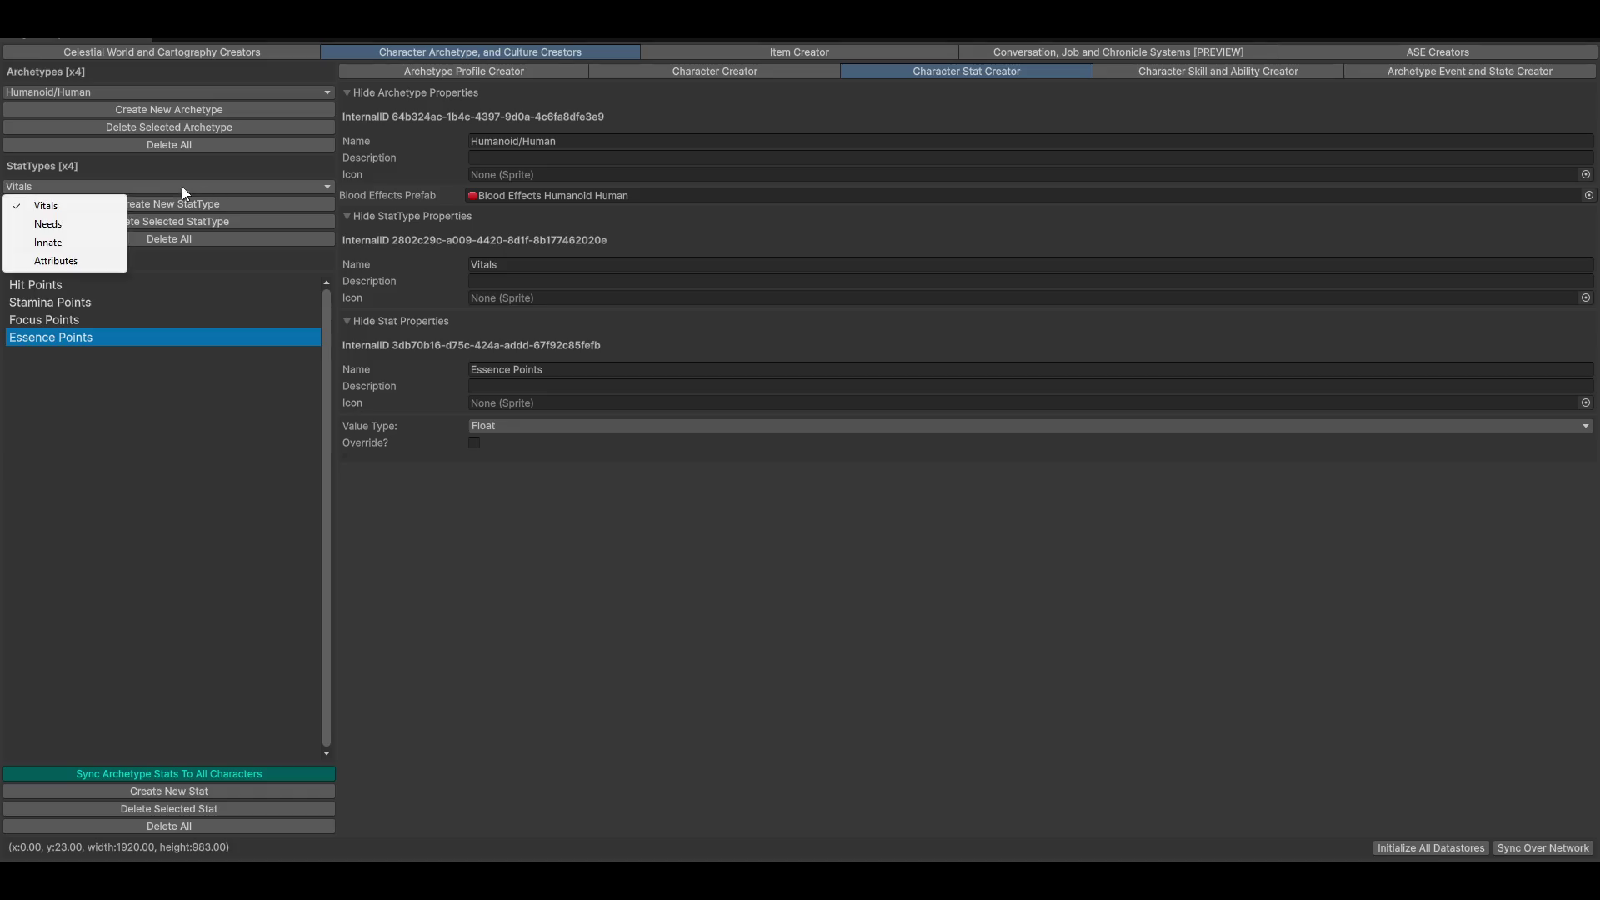
pyautogui.click(33, 225)
pyautogui.click(52, 183)
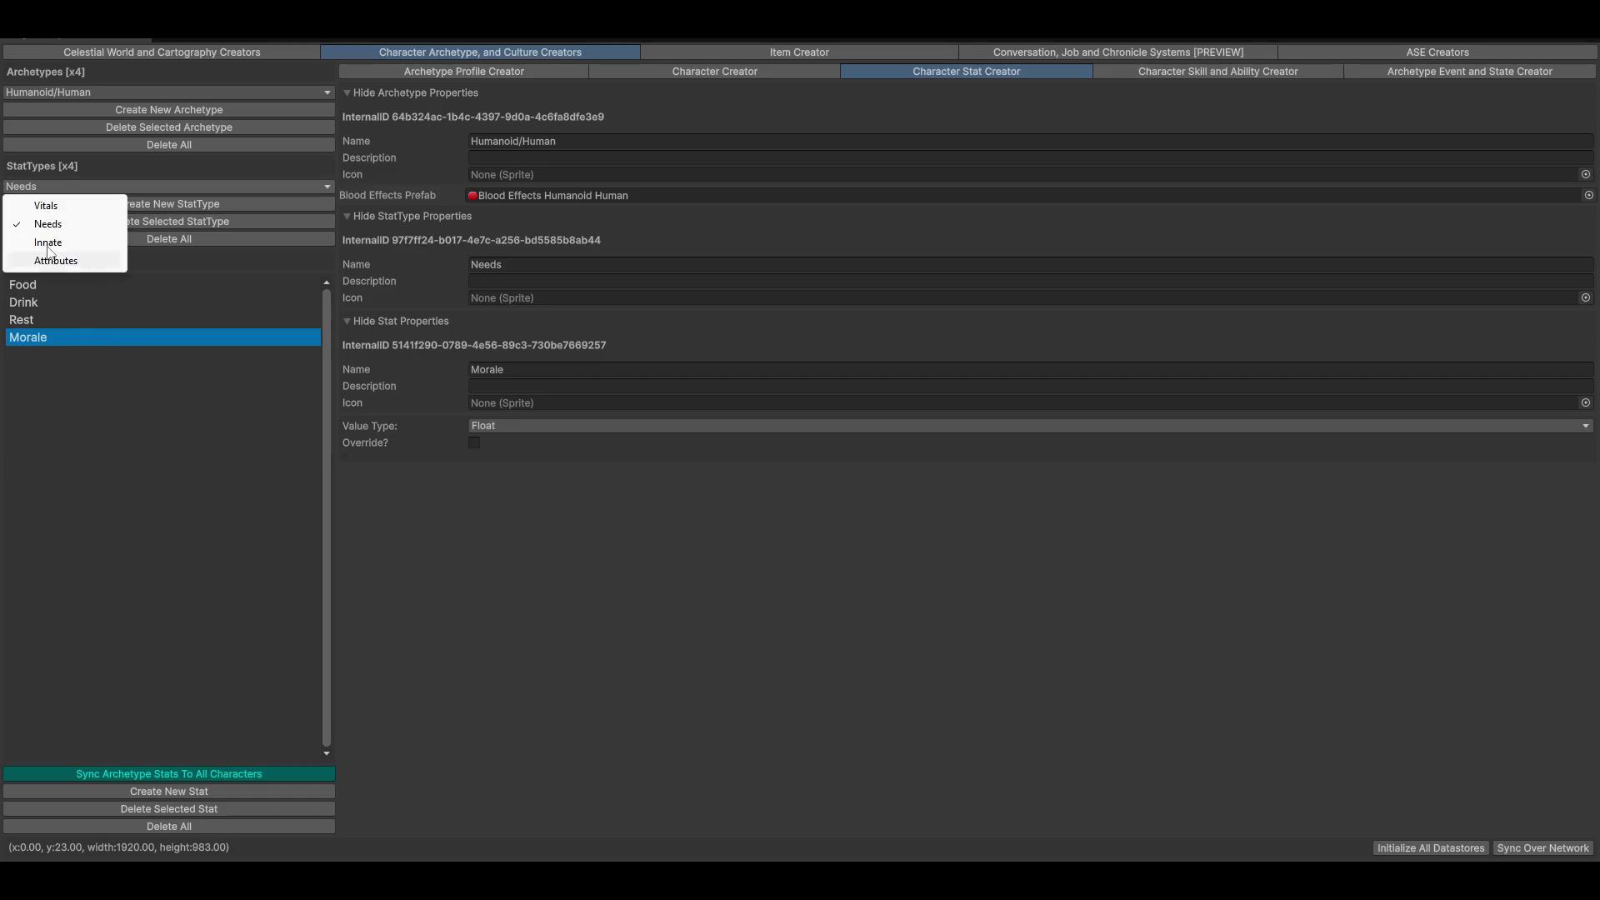
pyautogui.click(48, 244)
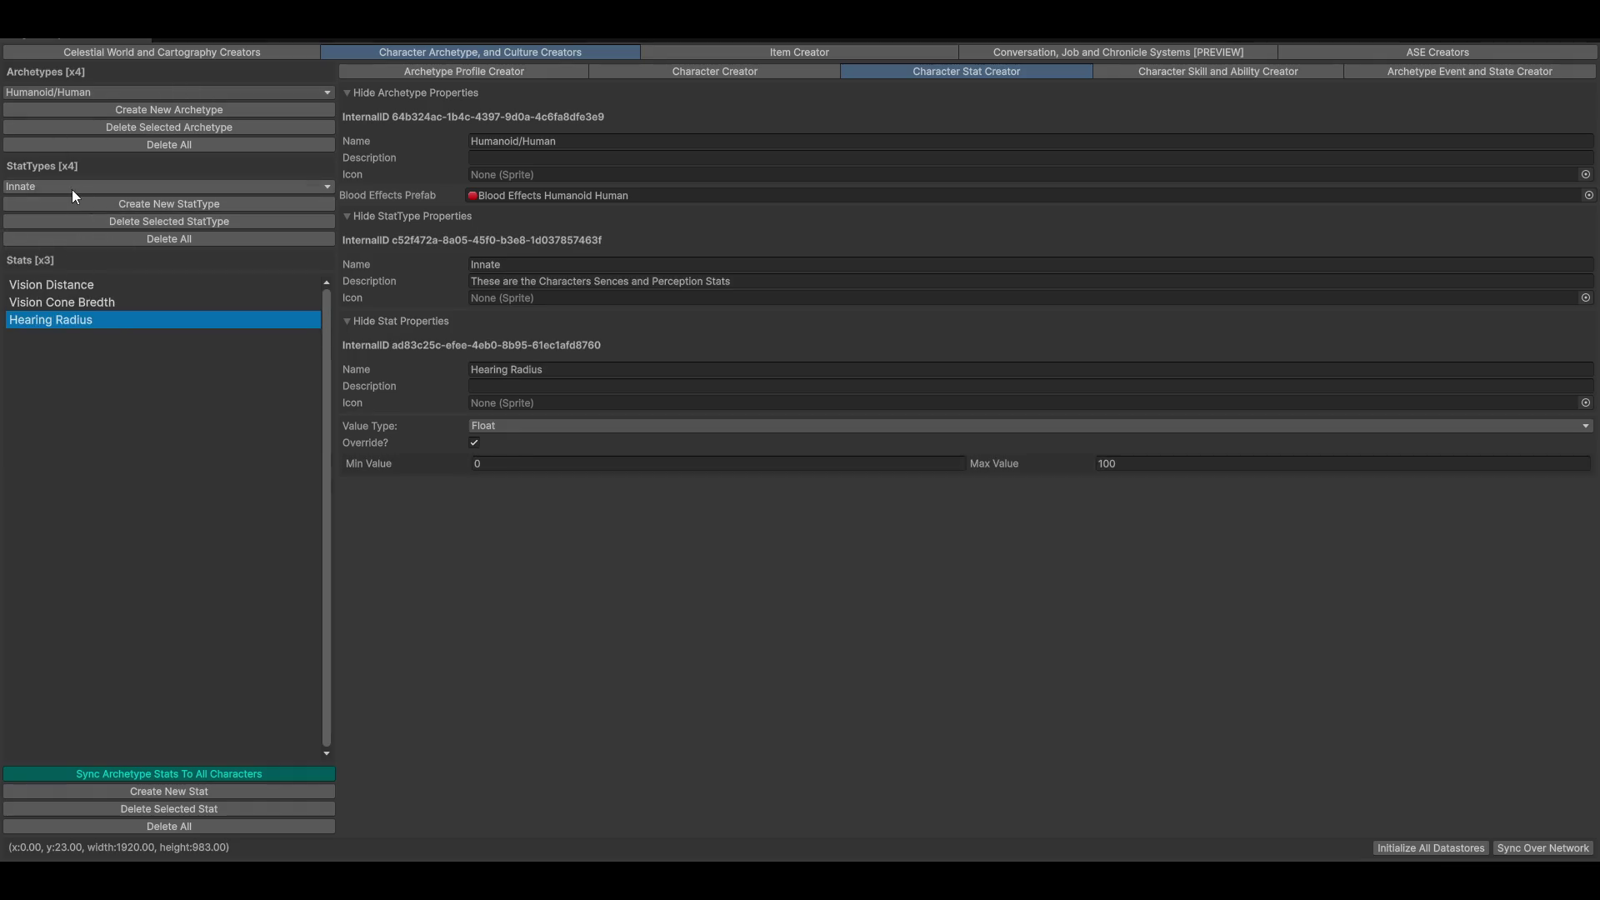
pyautogui.click(72, 189)
pyautogui.click(75, 261)
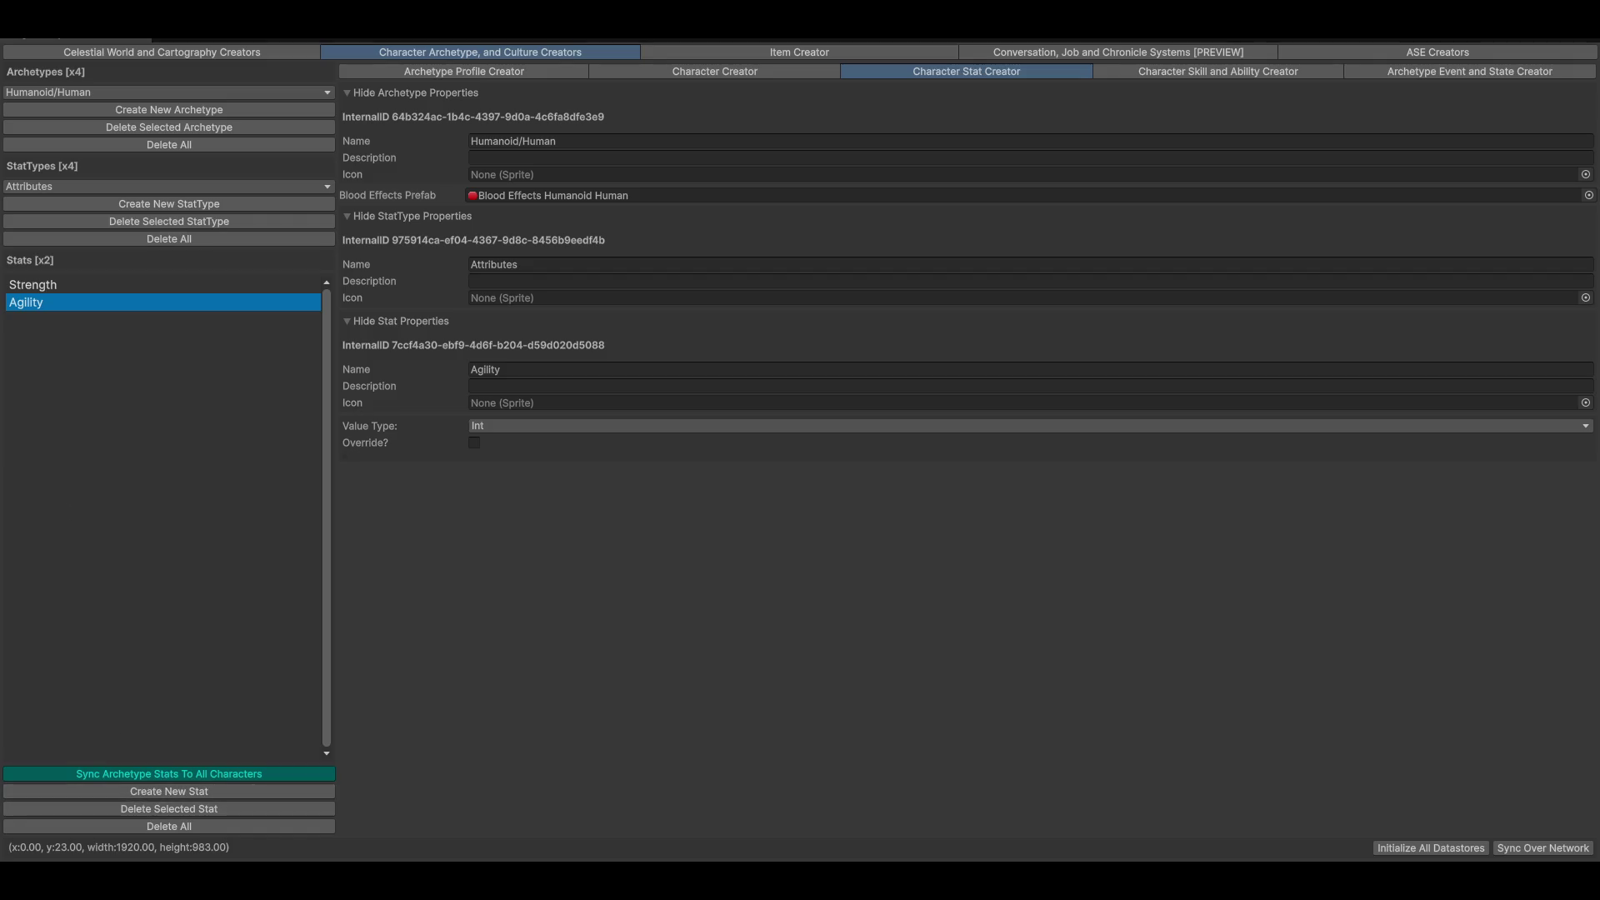
pyautogui.click(742, 69)
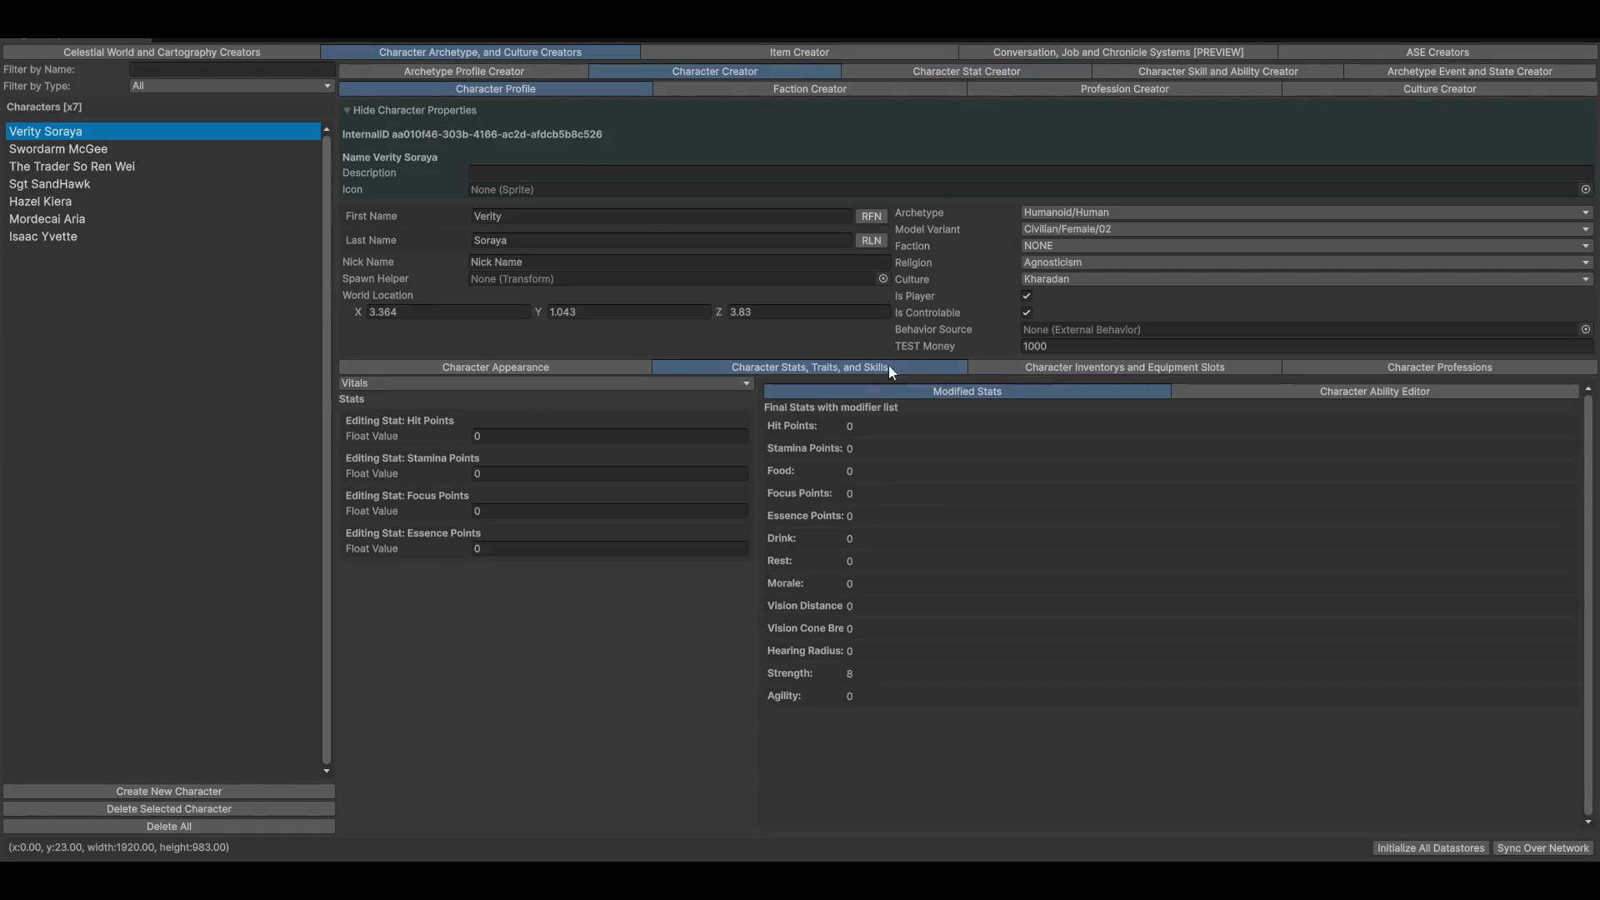
# Show Verity Soraya's Attributes values, then go back to the Character Stat Creator
pyautogui.click(388, 384)
pyautogui.click(447, 457)
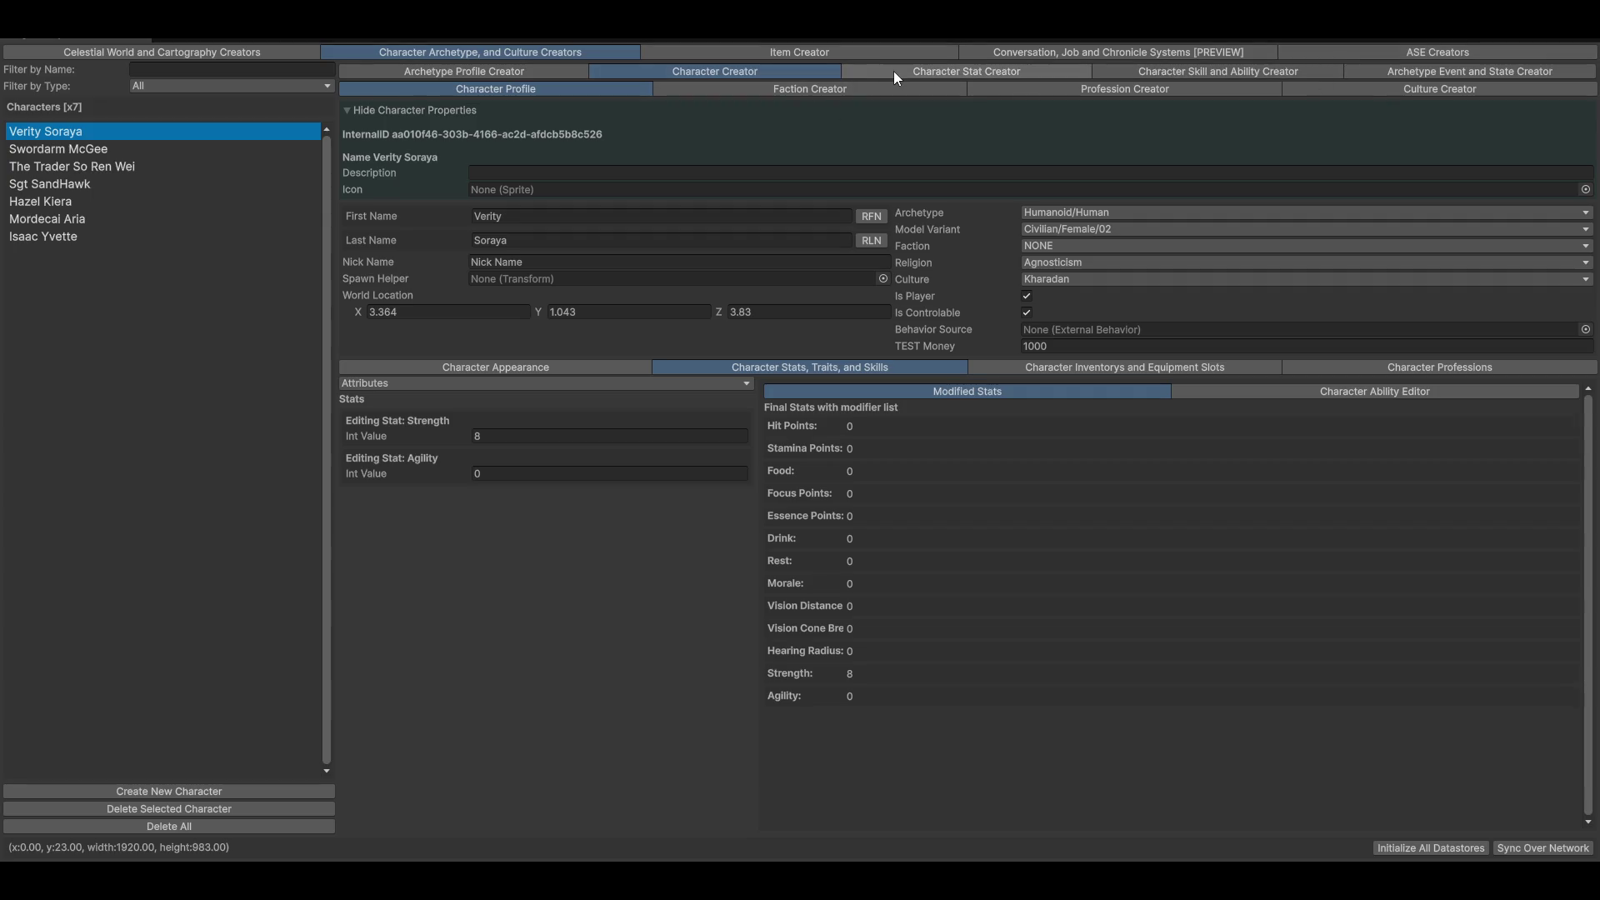
pyautogui.click(950, 72)
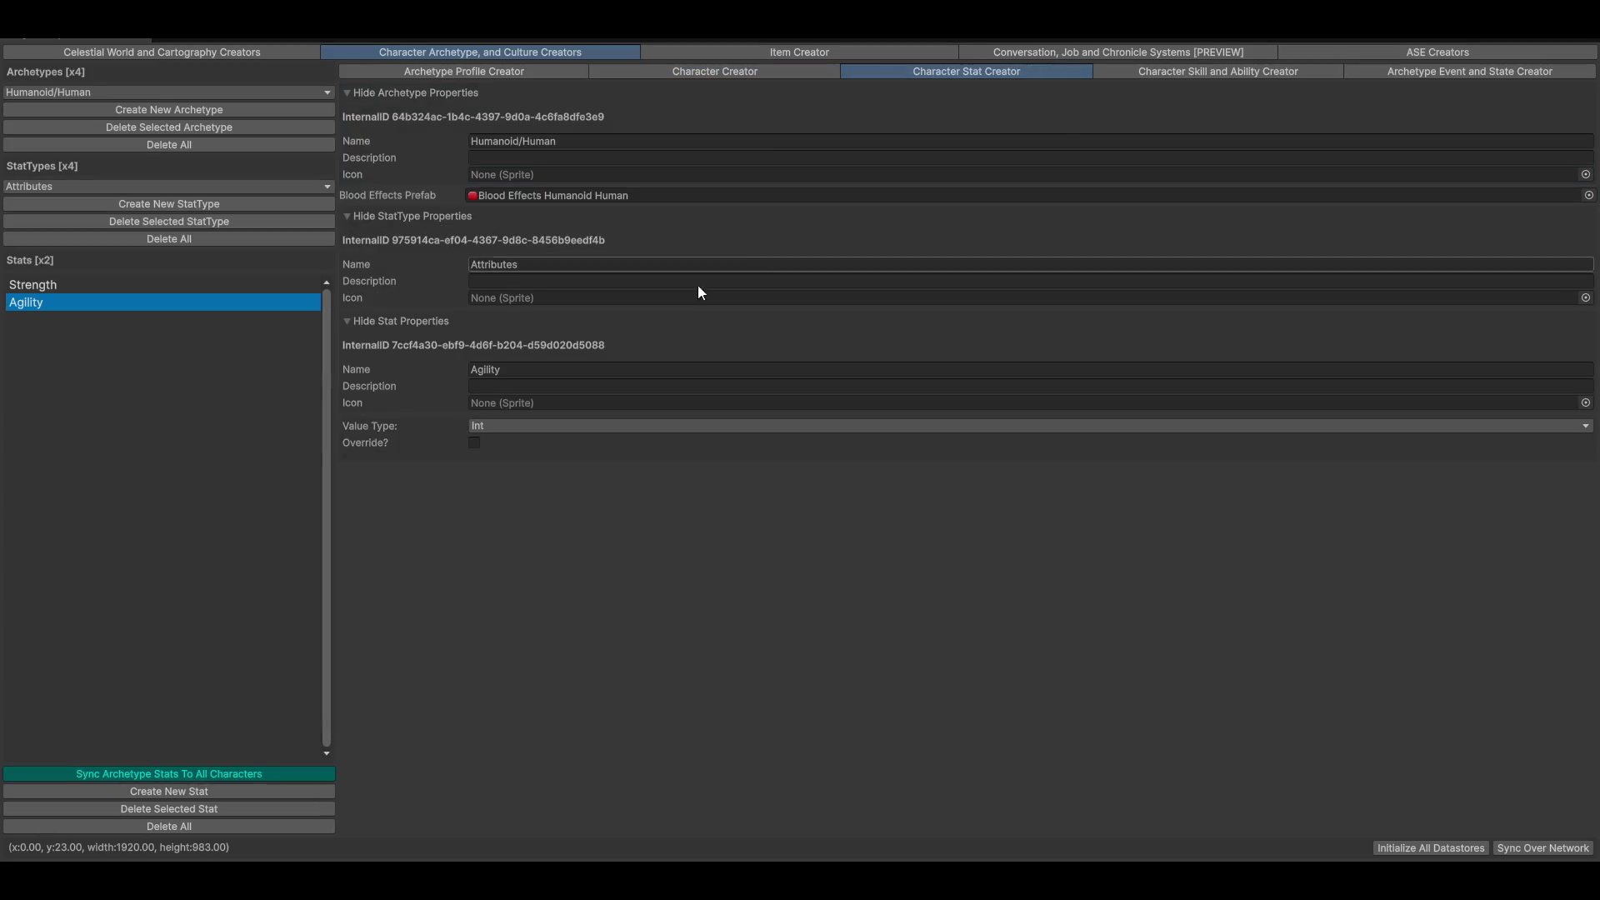
# Create an Attributes stat named Dexterity with an Int value type and save it
pyautogui.click(147, 790)
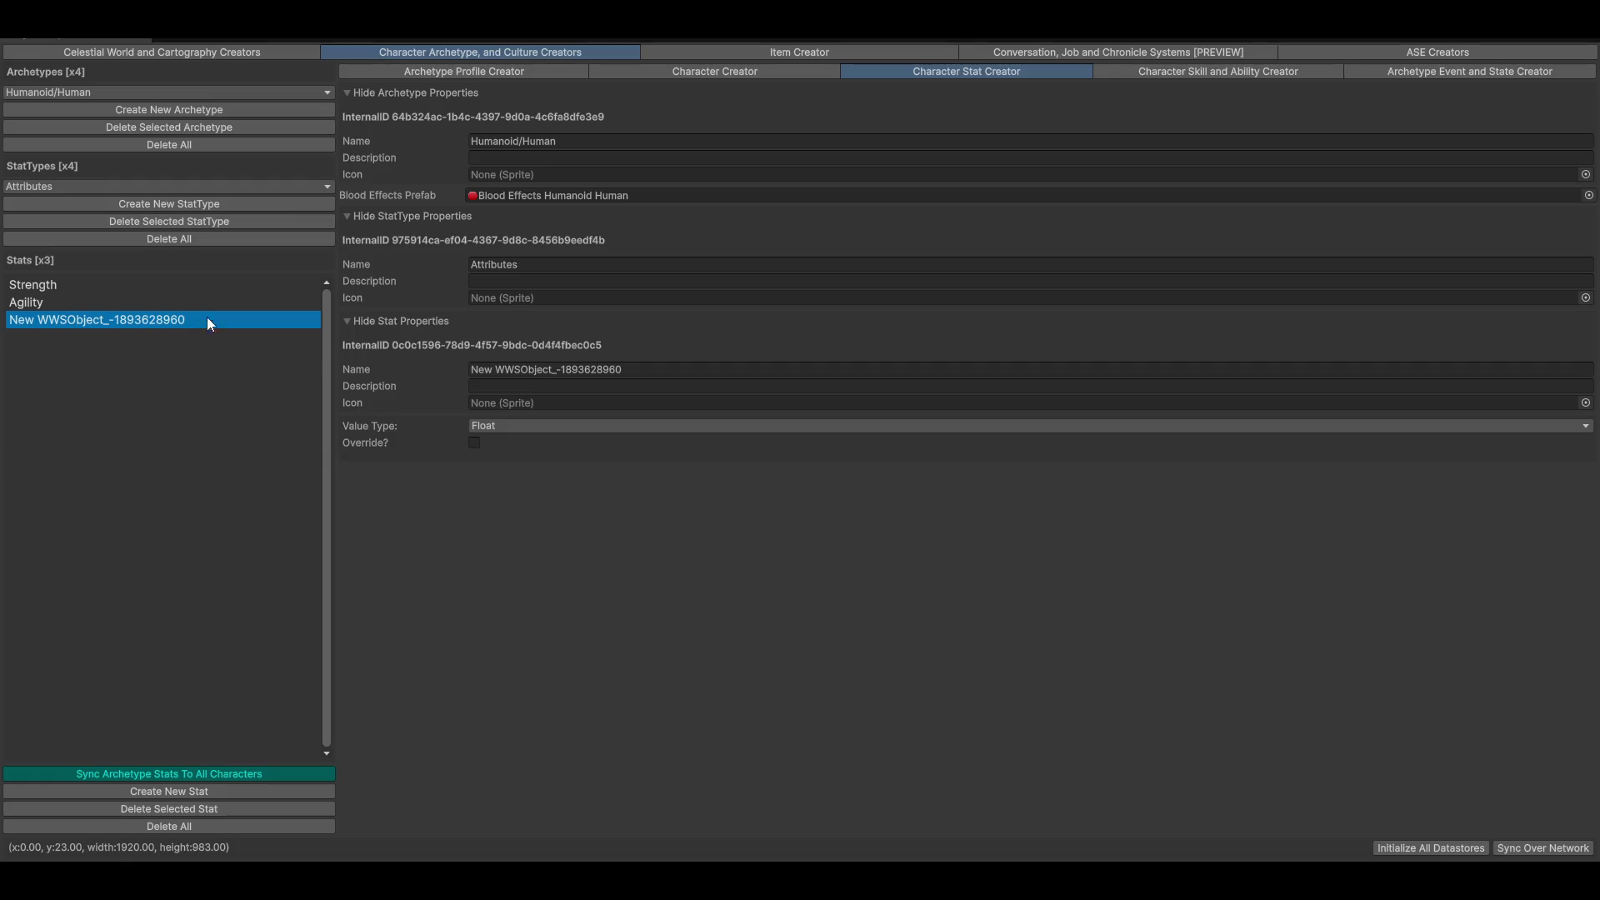
pyautogui.click(639, 366)
pyautogui.click(639, 365)
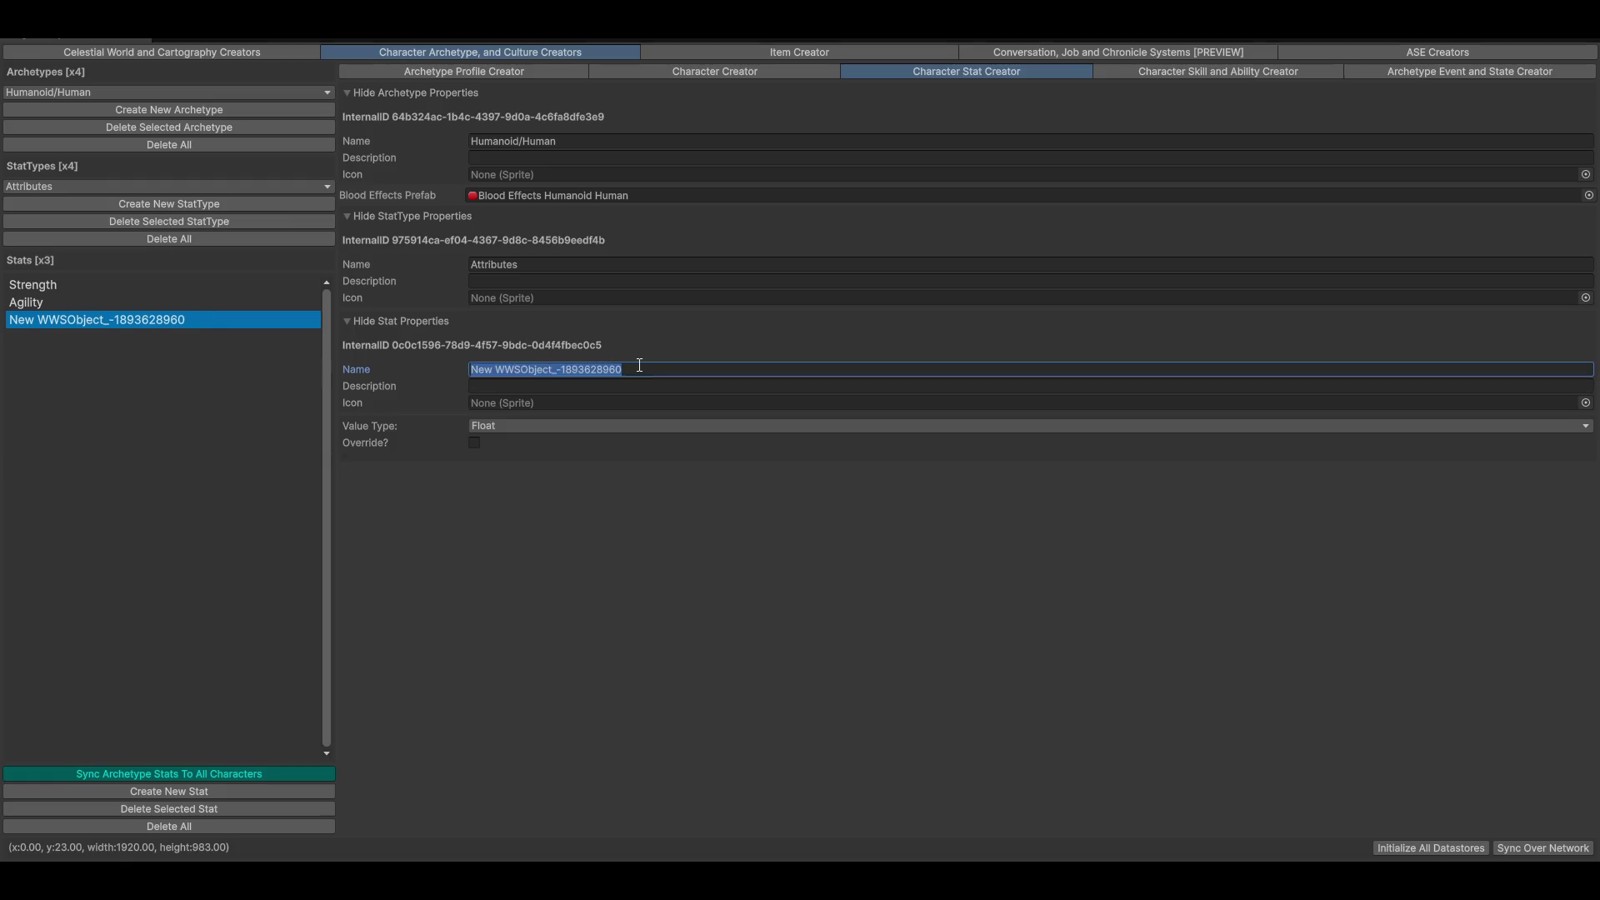
pyautogui.write('dEXTERITY')
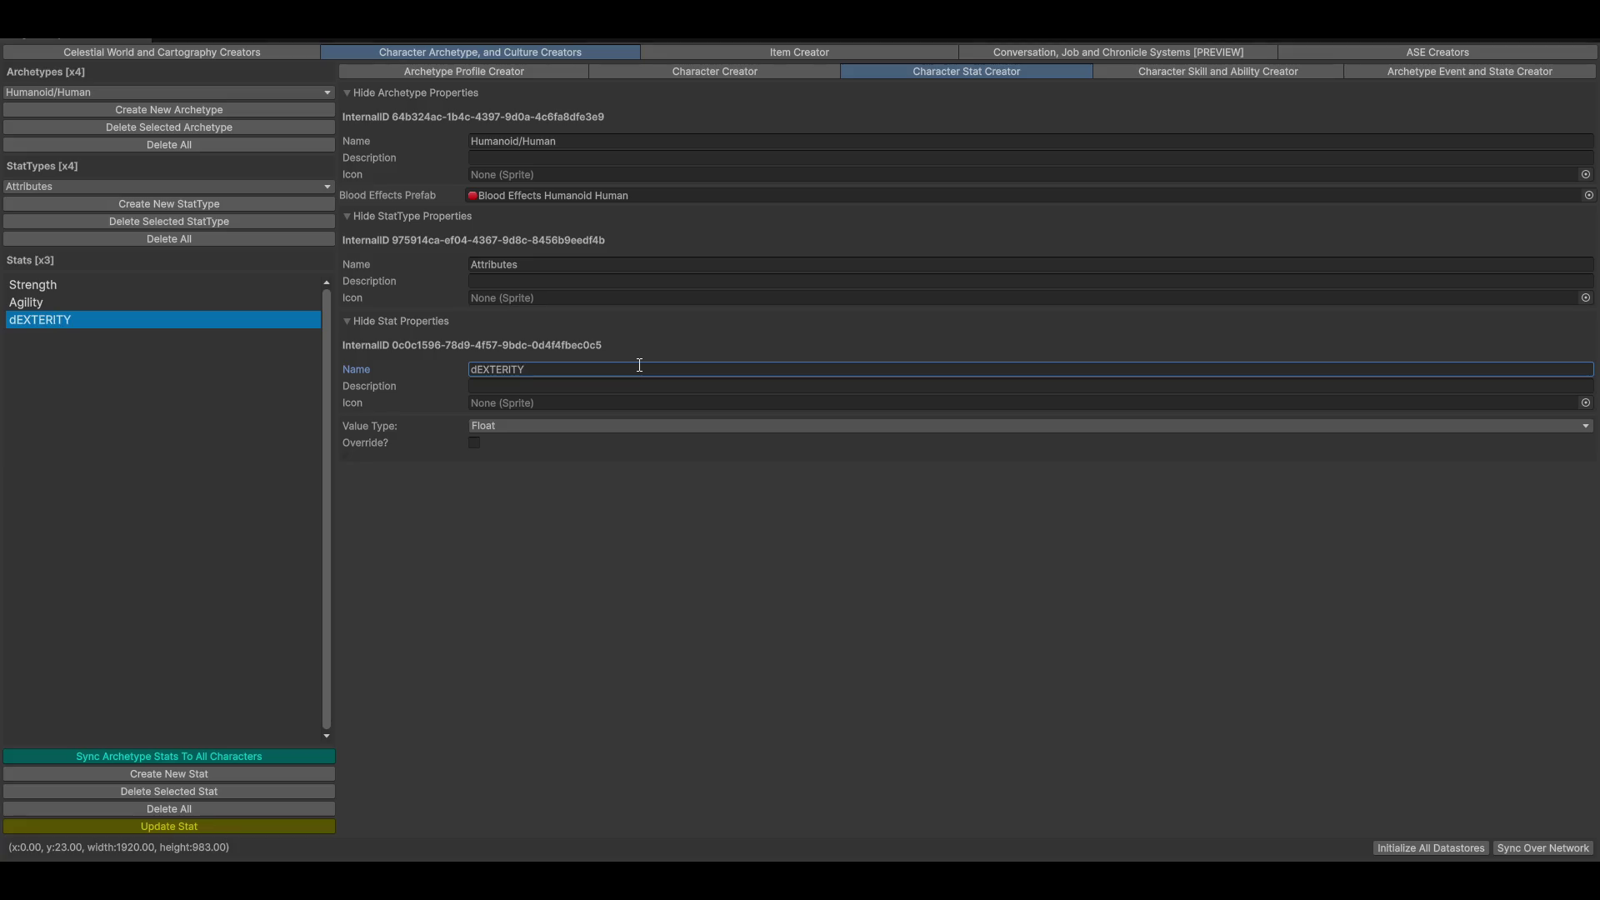
pyautogui.doubleClick(640, 365)
pyautogui.press('BackSpace')
pyautogui.write('Dext')
pyautogui.write('erity')
pyautogui.click(481, 426)
pyautogui.click(509, 444)
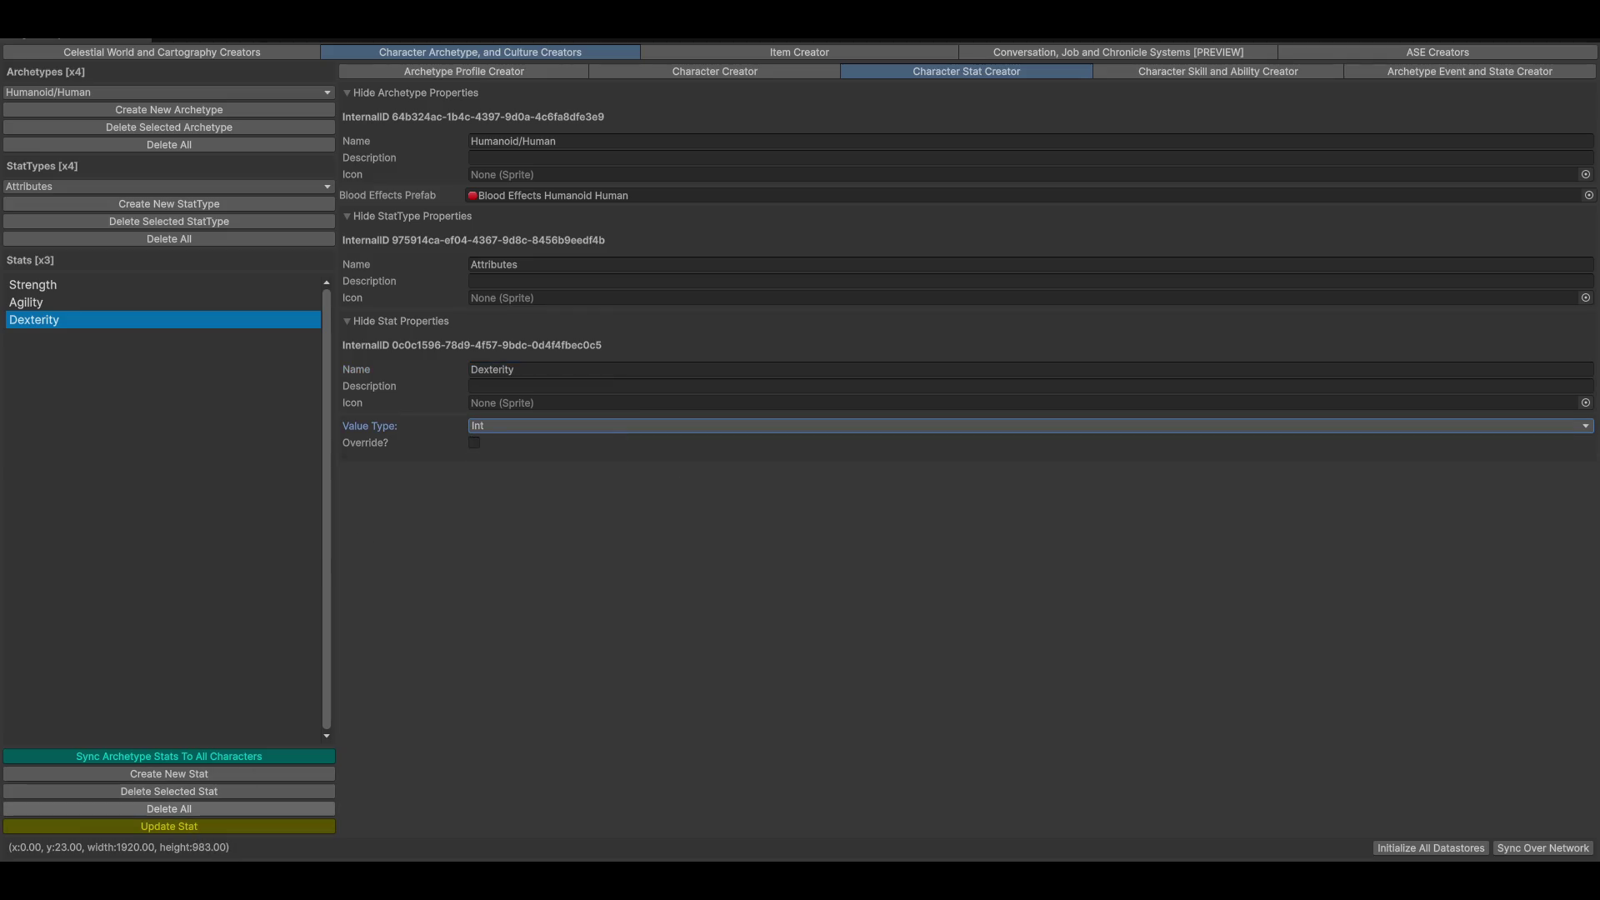
pyautogui.click(108, 827)
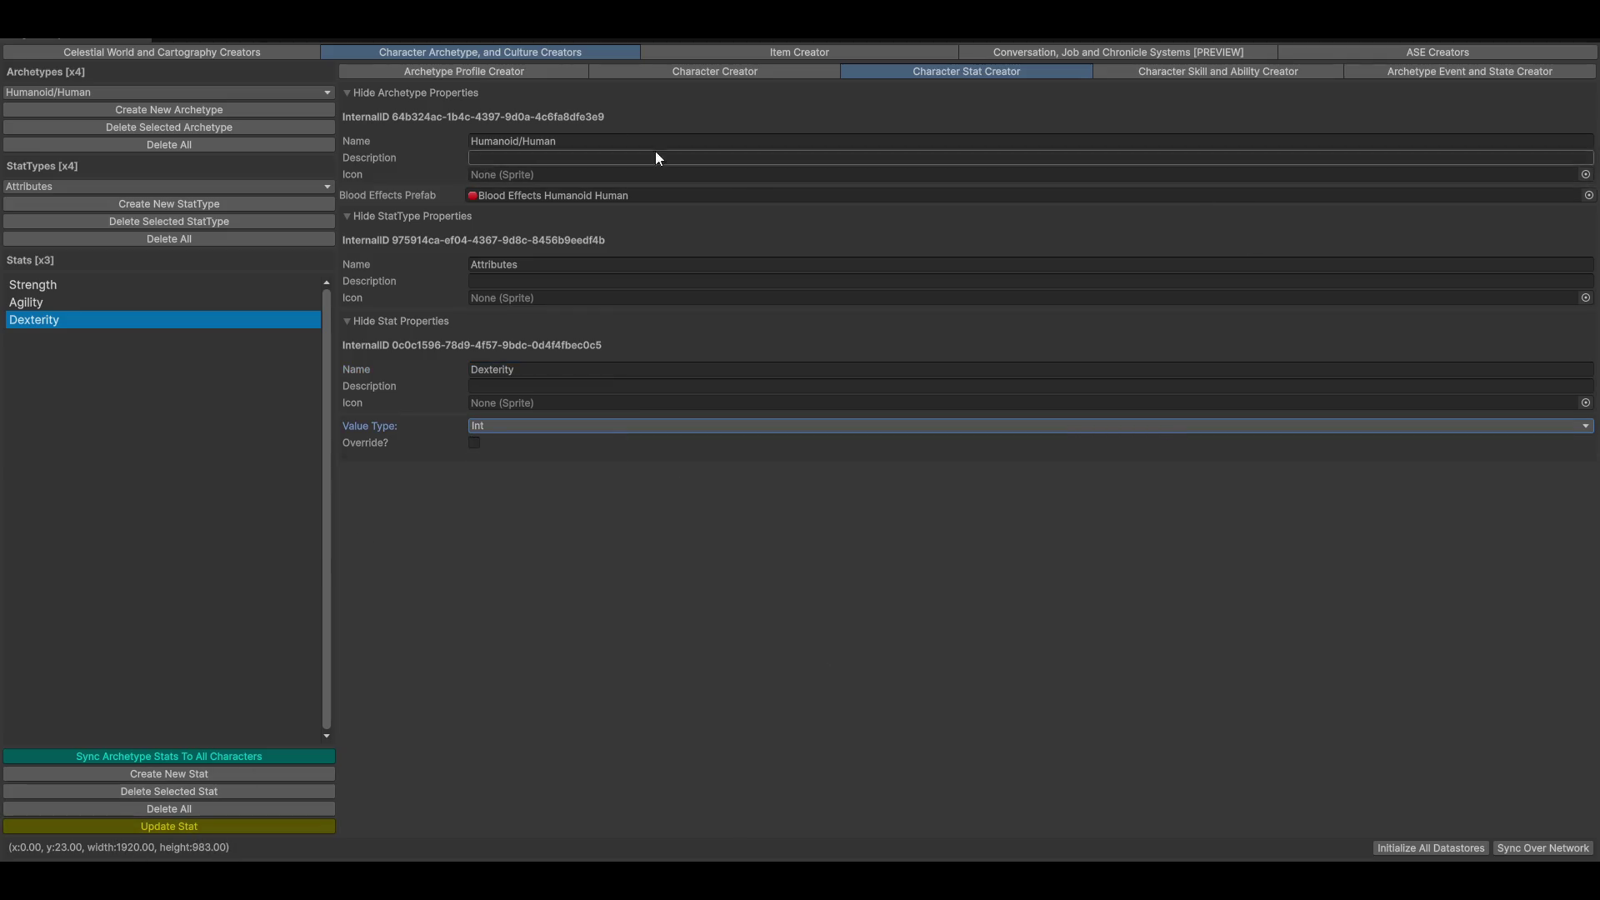
# Browse each character's stats in Character Creator, ending on Hazel Kiera's appearance preview
pyautogui.click(721, 70)
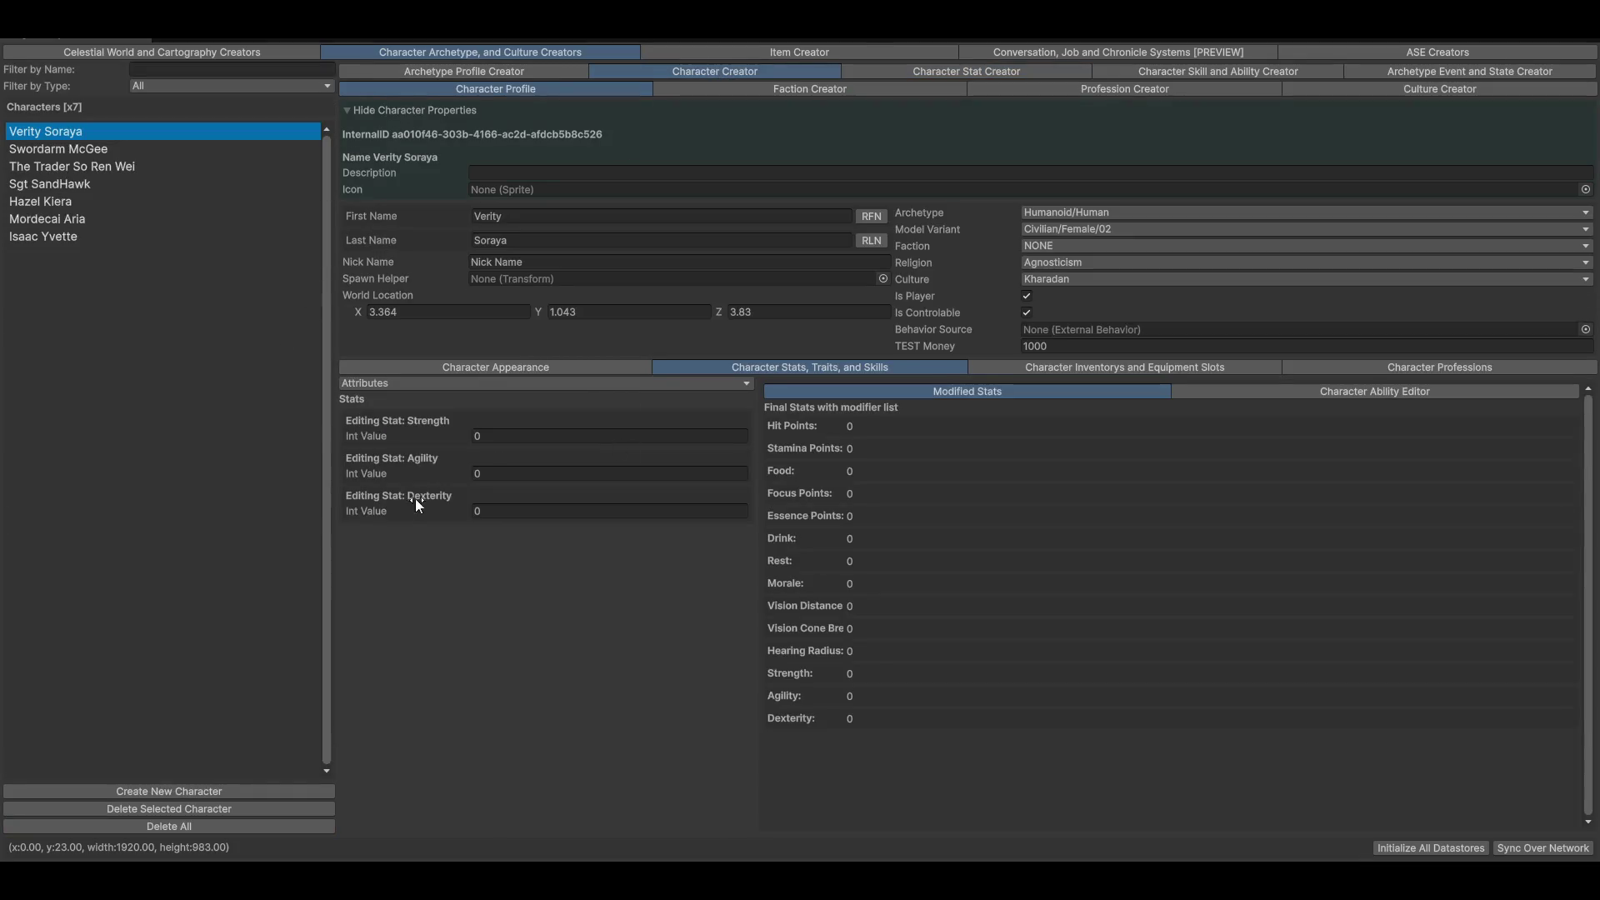
pyautogui.click(81, 151)
pyautogui.click(84, 172)
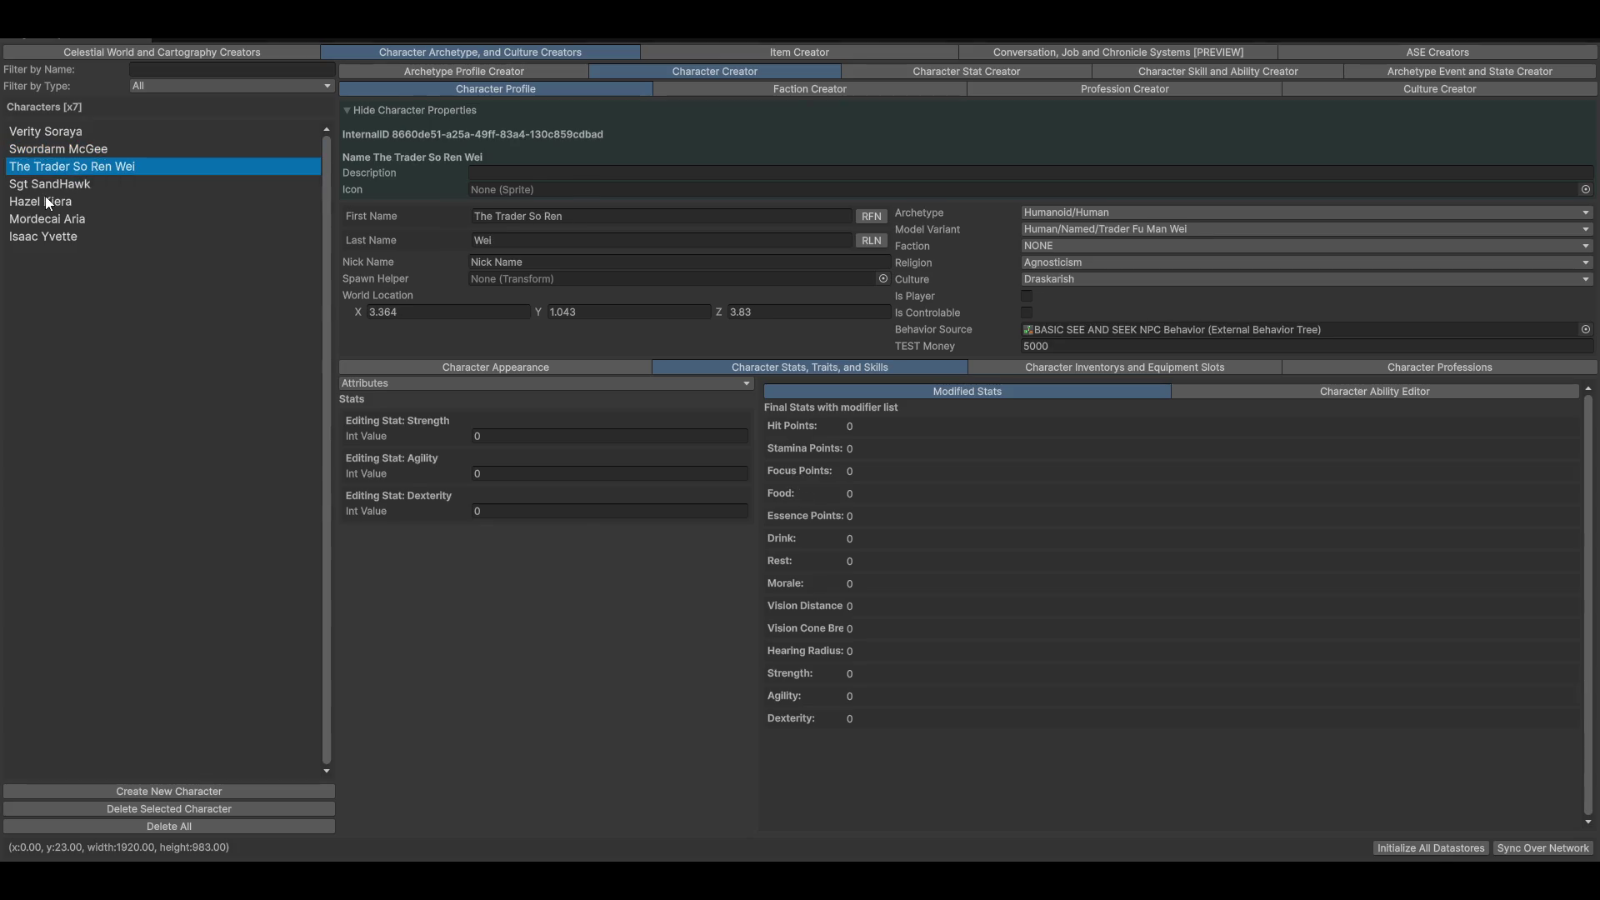
pyautogui.click(40, 186)
pyautogui.click(43, 202)
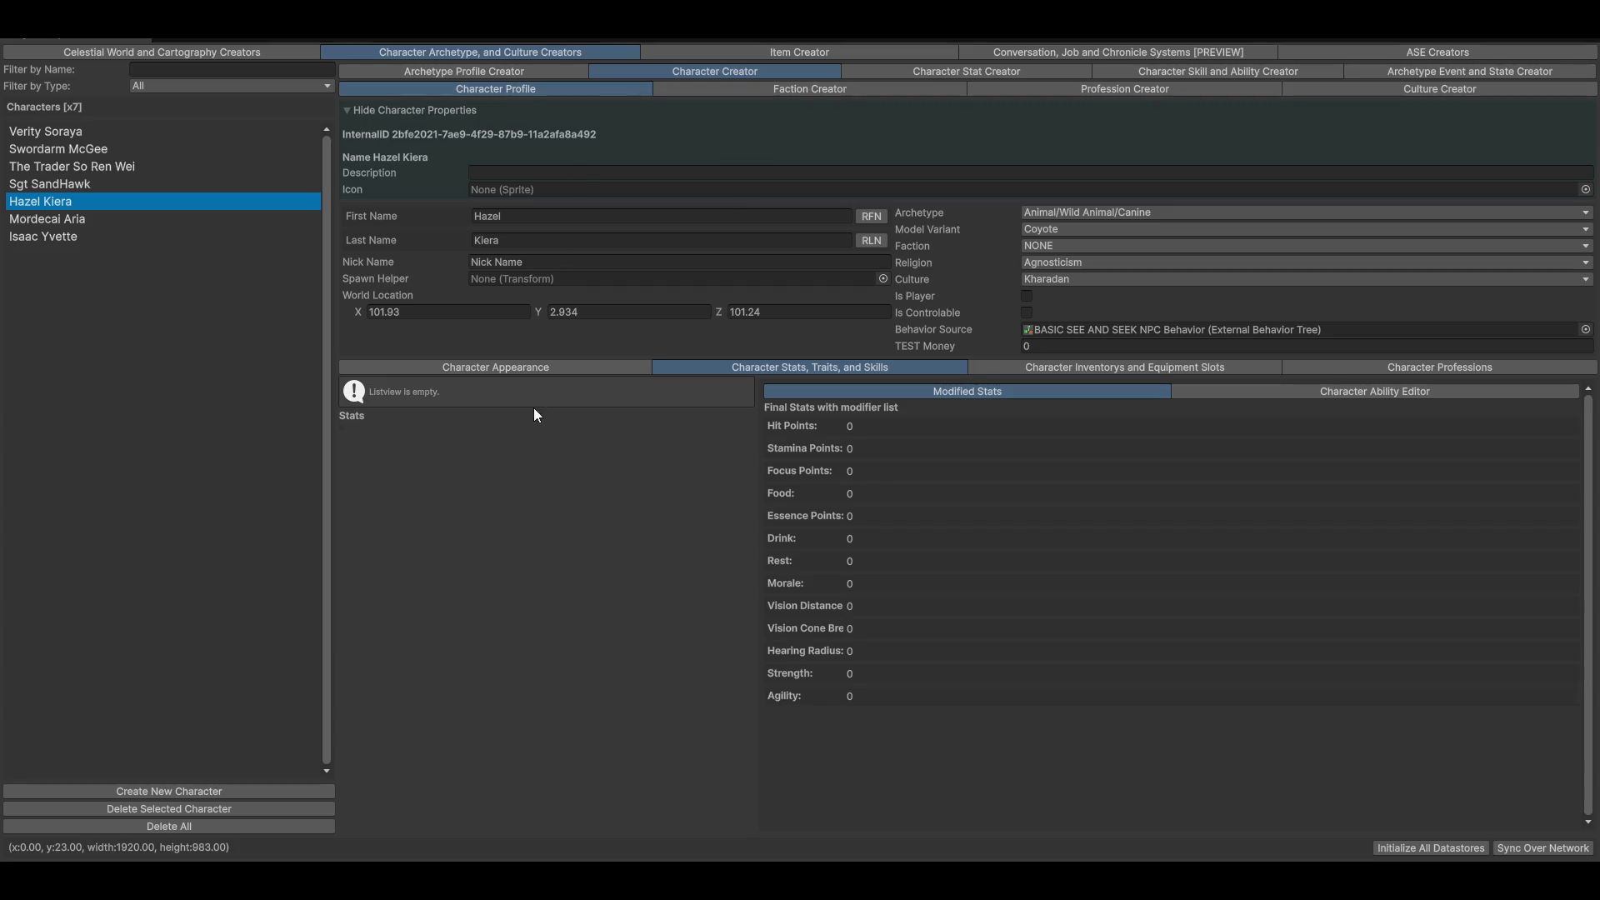
pyautogui.click(487, 363)
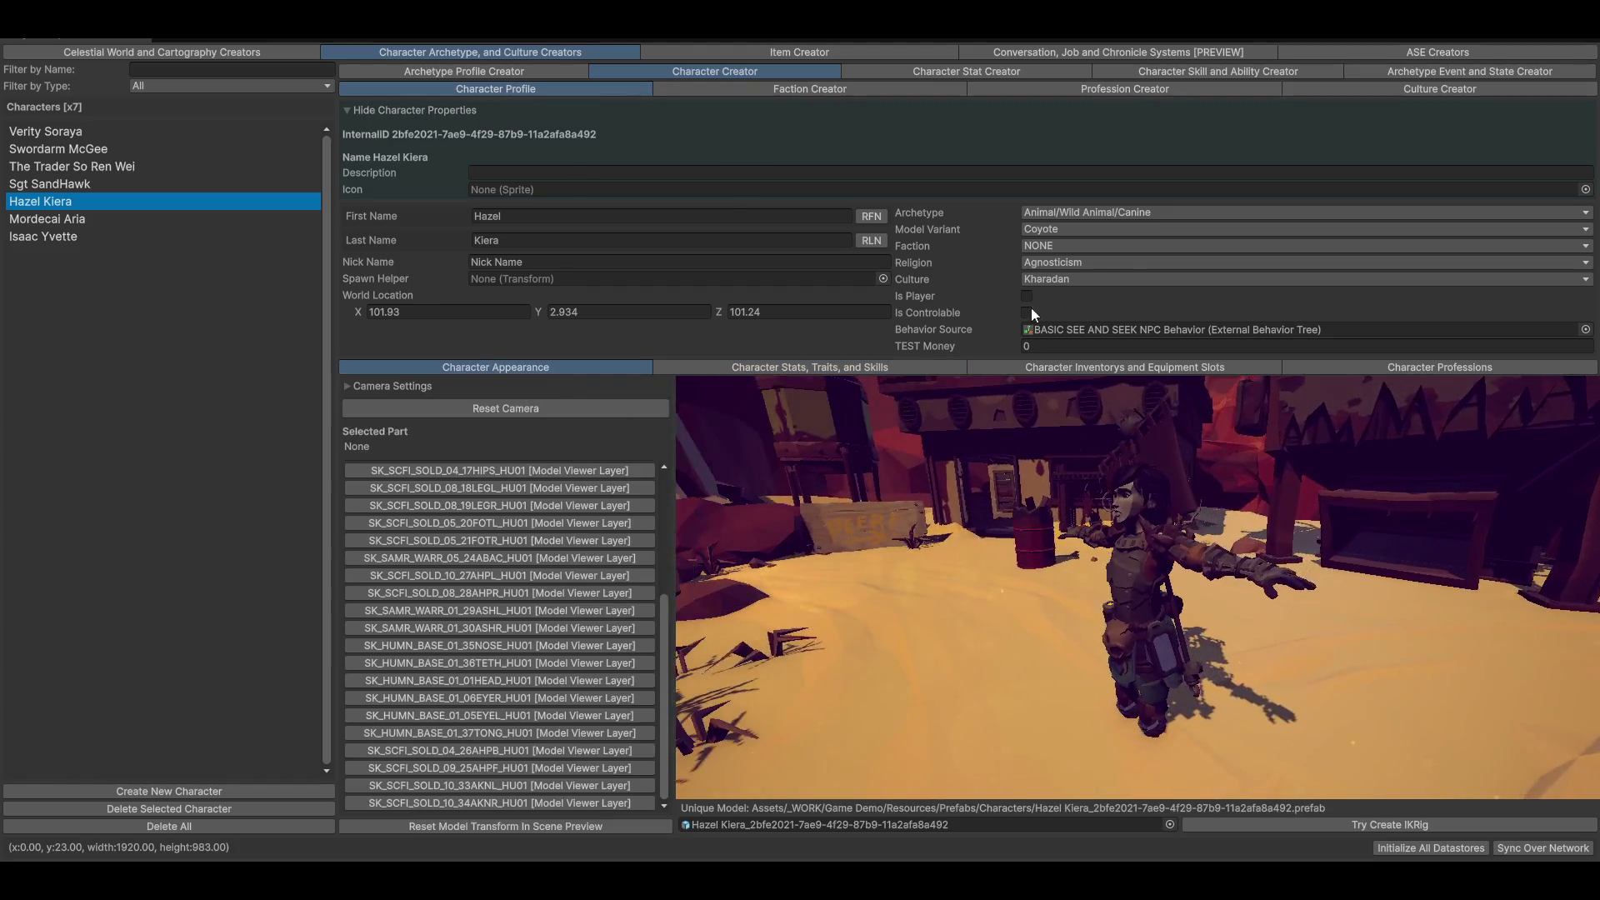
# Change the character's archetype from Animal/Wild Animal/Canine to Humanoid/Human
pyautogui.click(1102, 215)
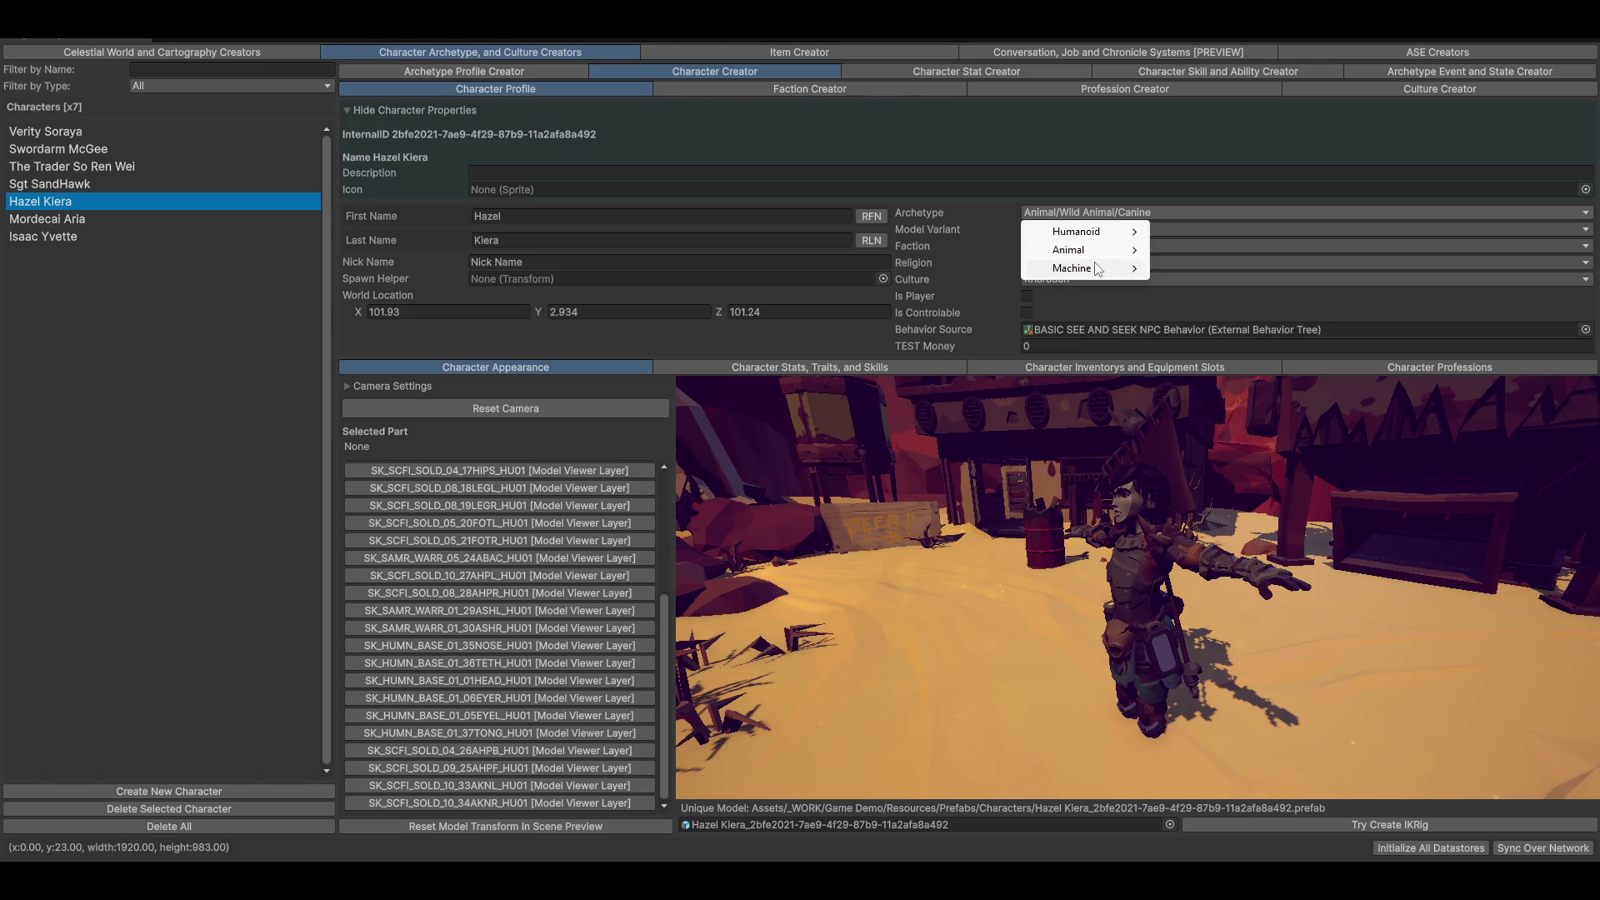
pyautogui.moveTo(1083, 249)
pyautogui.moveTo(1200, 249)
pyautogui.click(1341, 249)
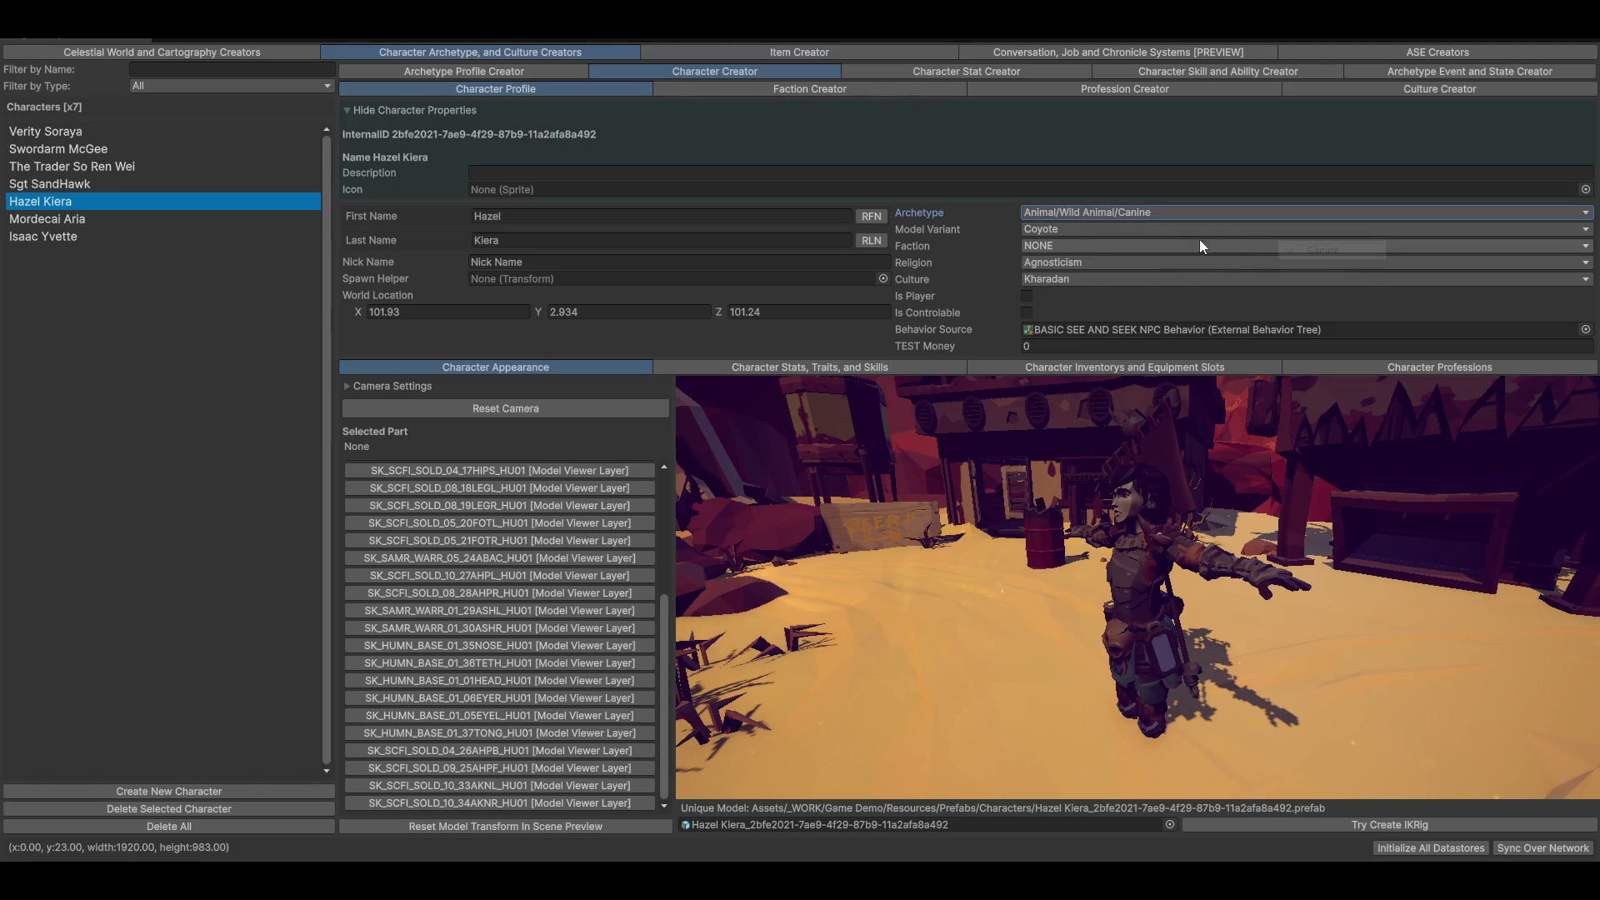
pyautogui.click(1103, 225)
pyautogui.click(1087, 220)
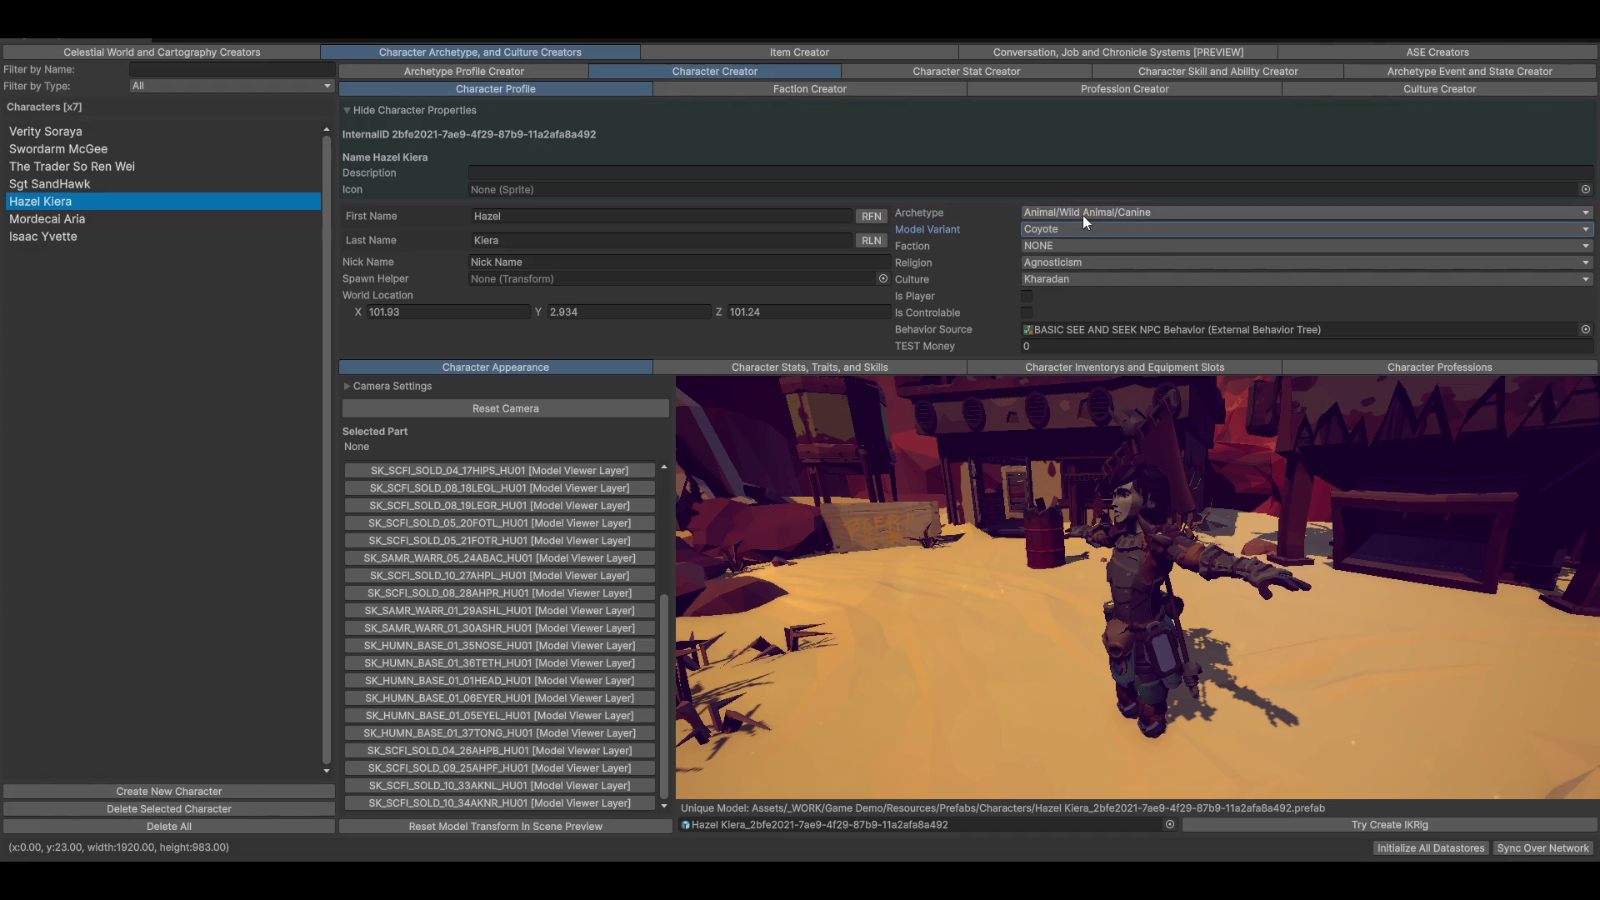
pyautogui.click(1082, 215)
pyautogui.moveTo(1083, 230)
pyautogui.click(1192, 230)
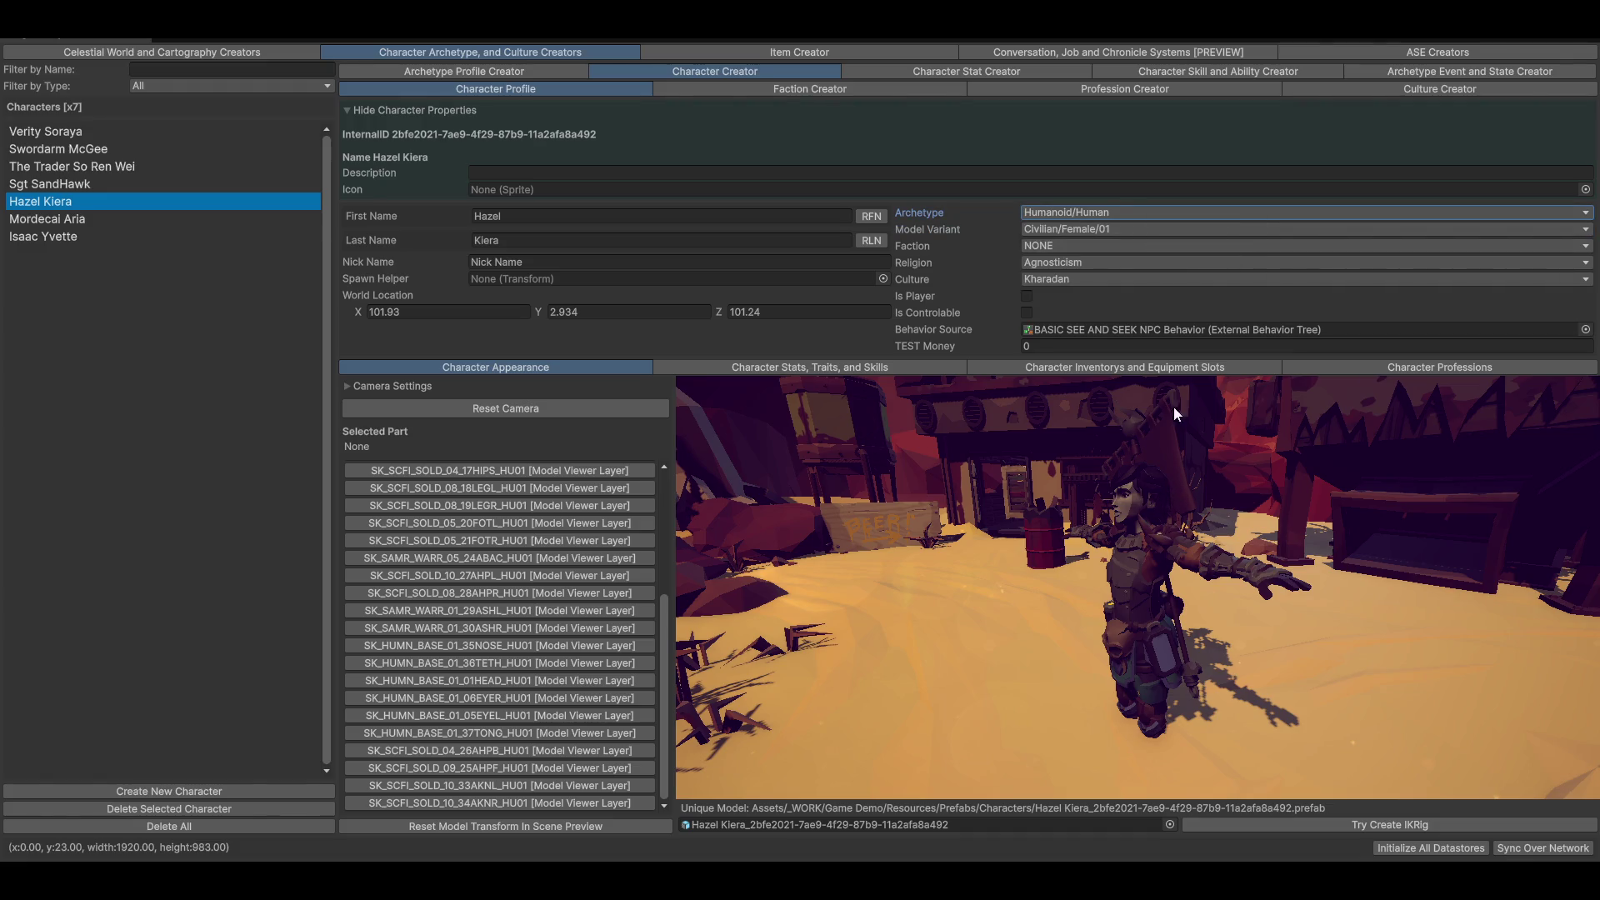
# Set the model variant to Civilian/Female/02, then start deleting this character
pyautogui.click(1071, 230)
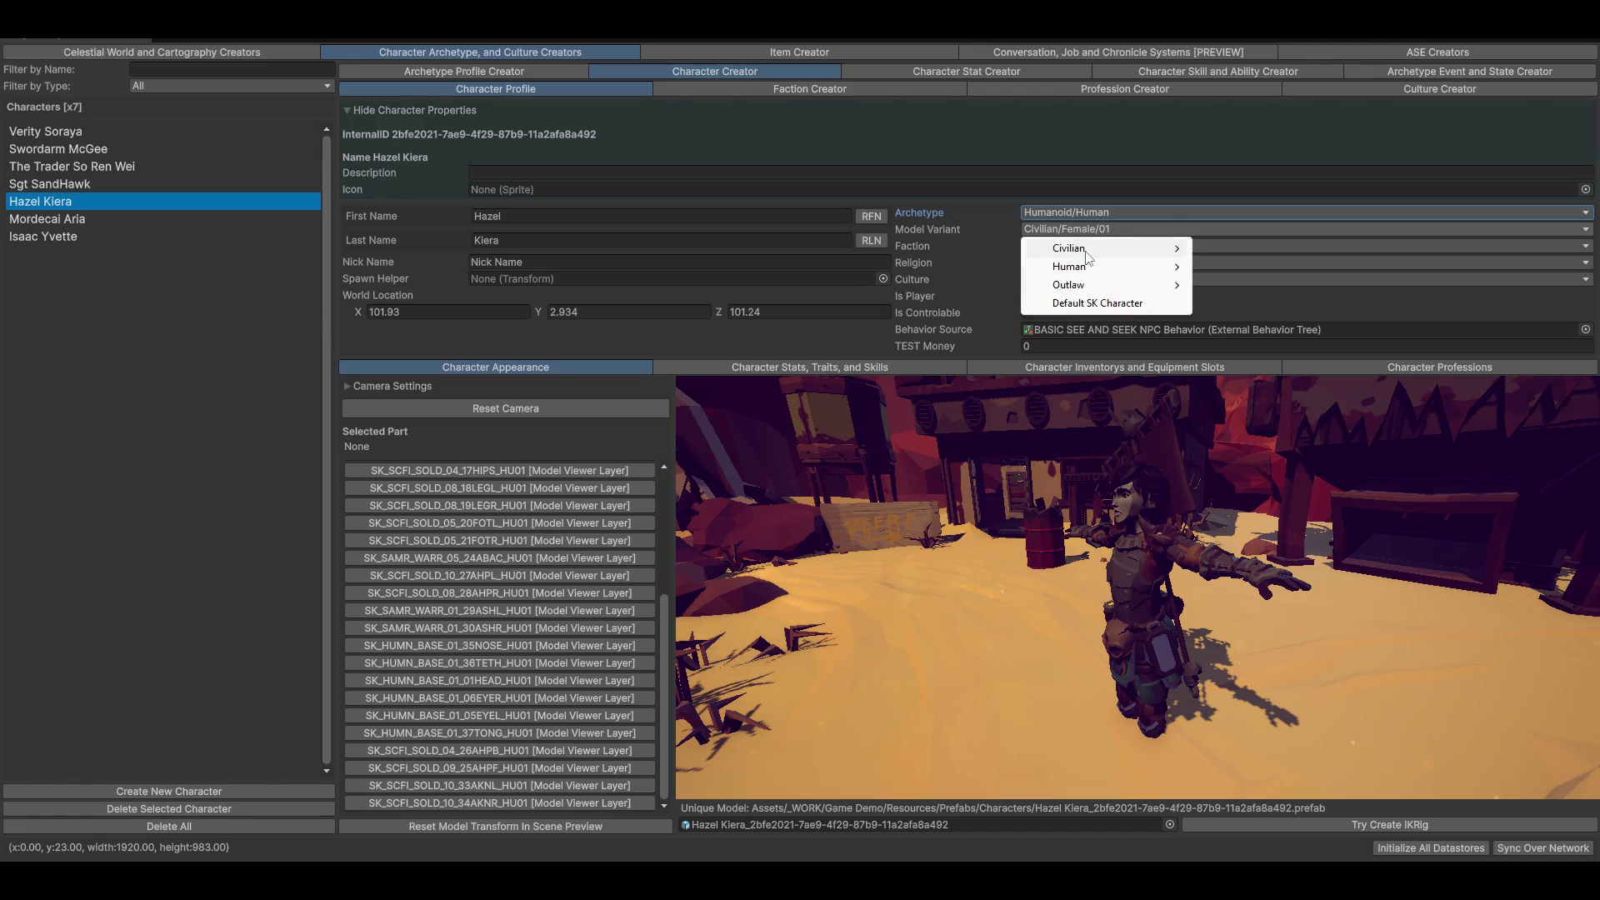
pyautogui.moveTo(1084, 248)
pyautogui.moveTo(1233, 269)
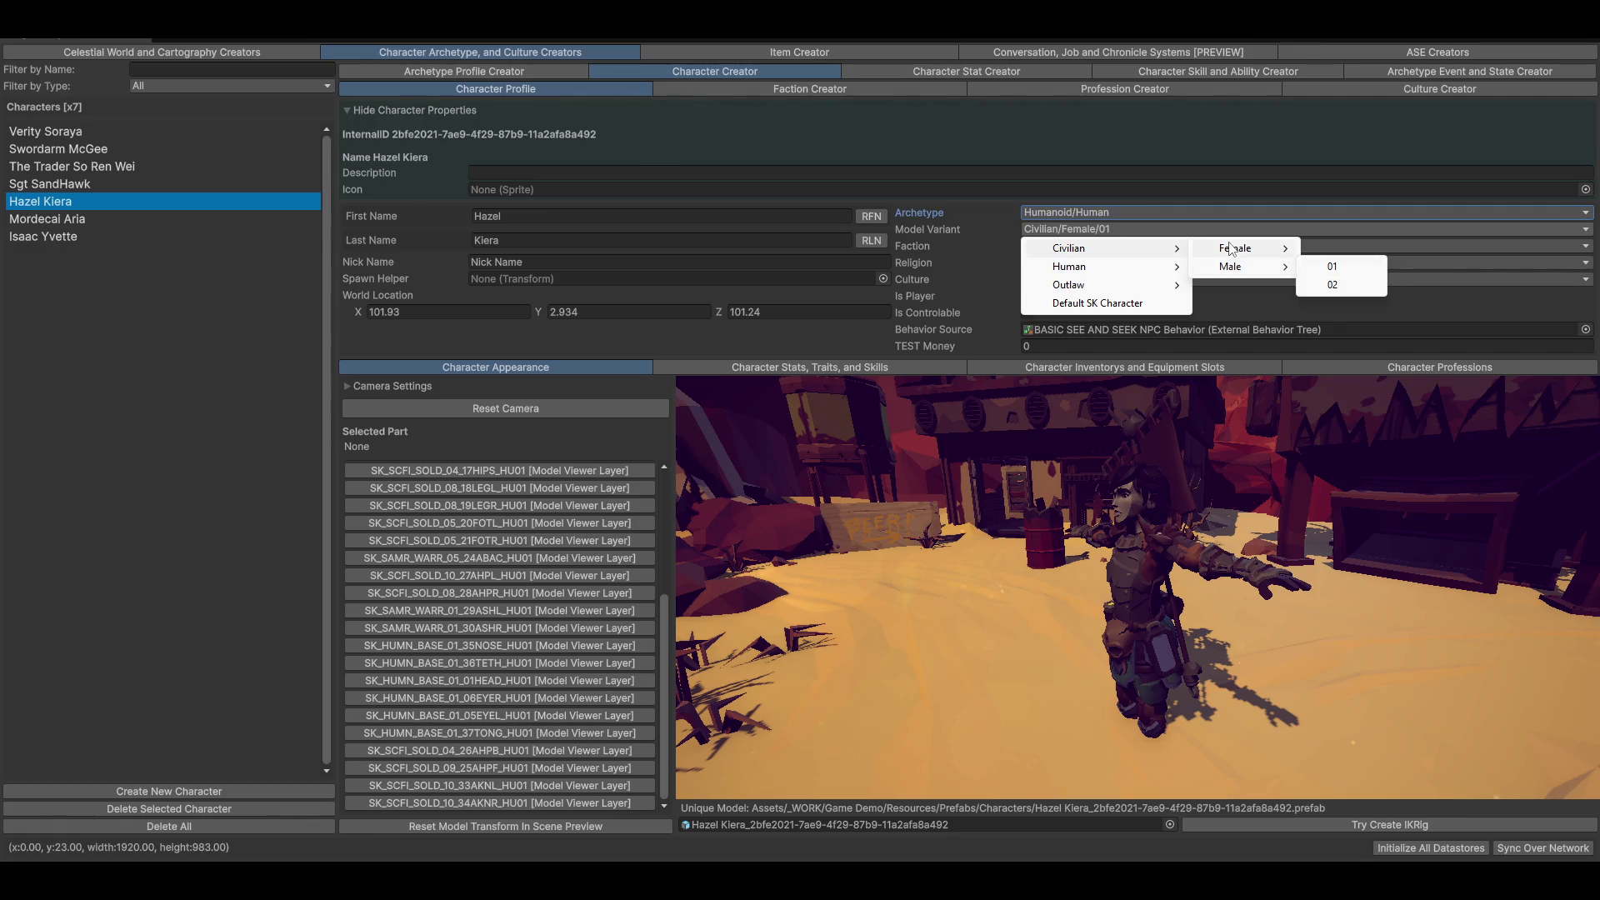
pyautogui.click(1349, 268)
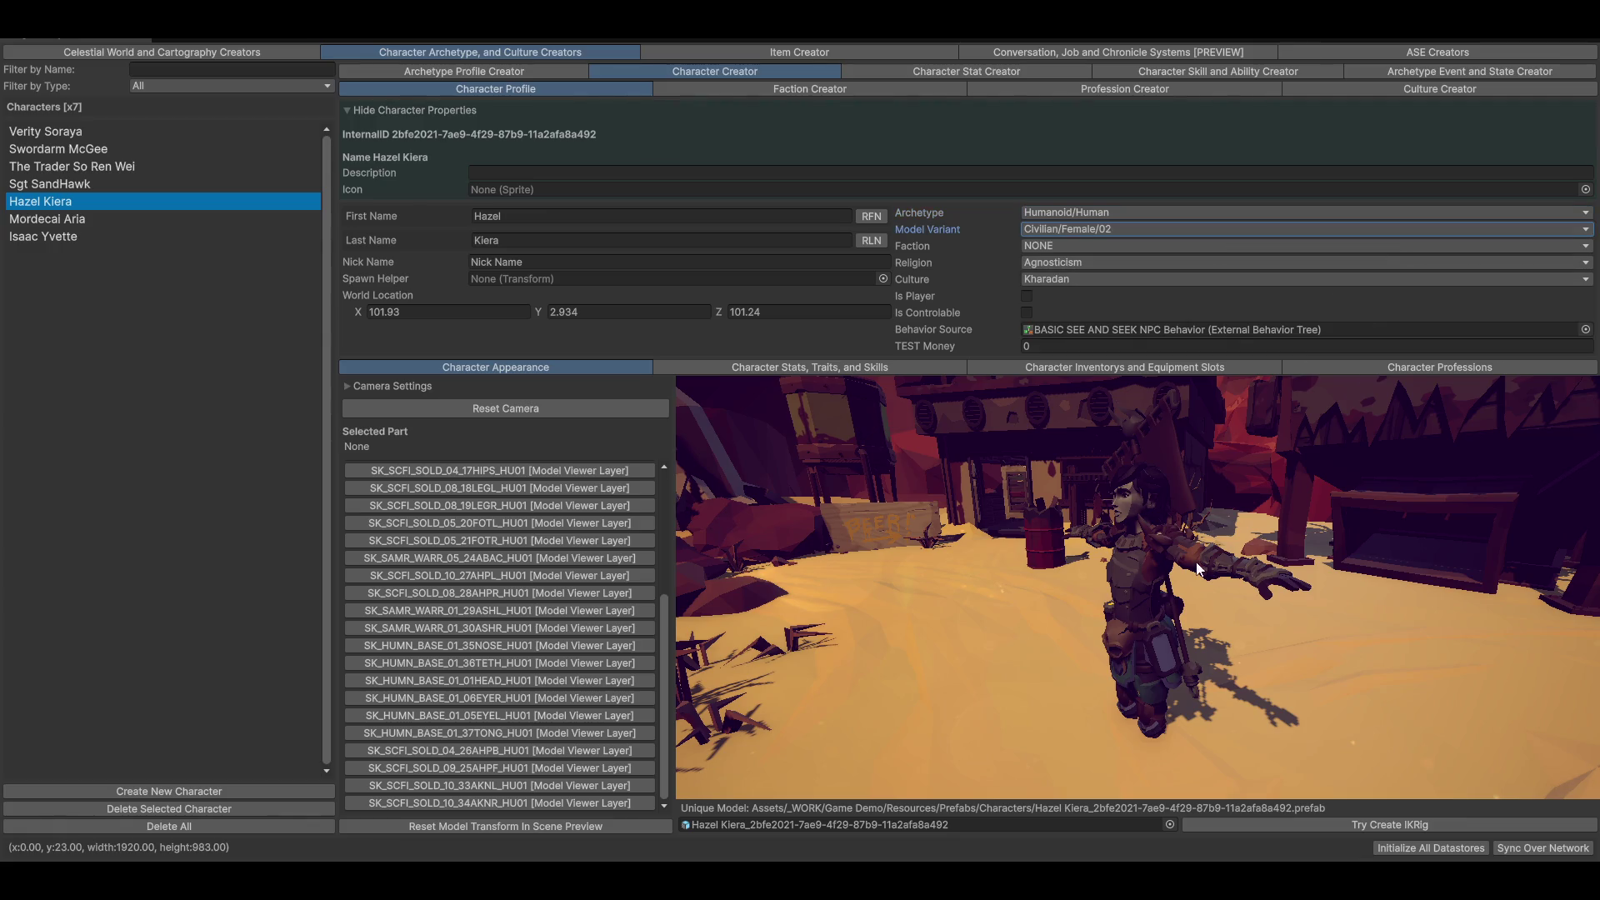
pyautogui.click(1127, 535)
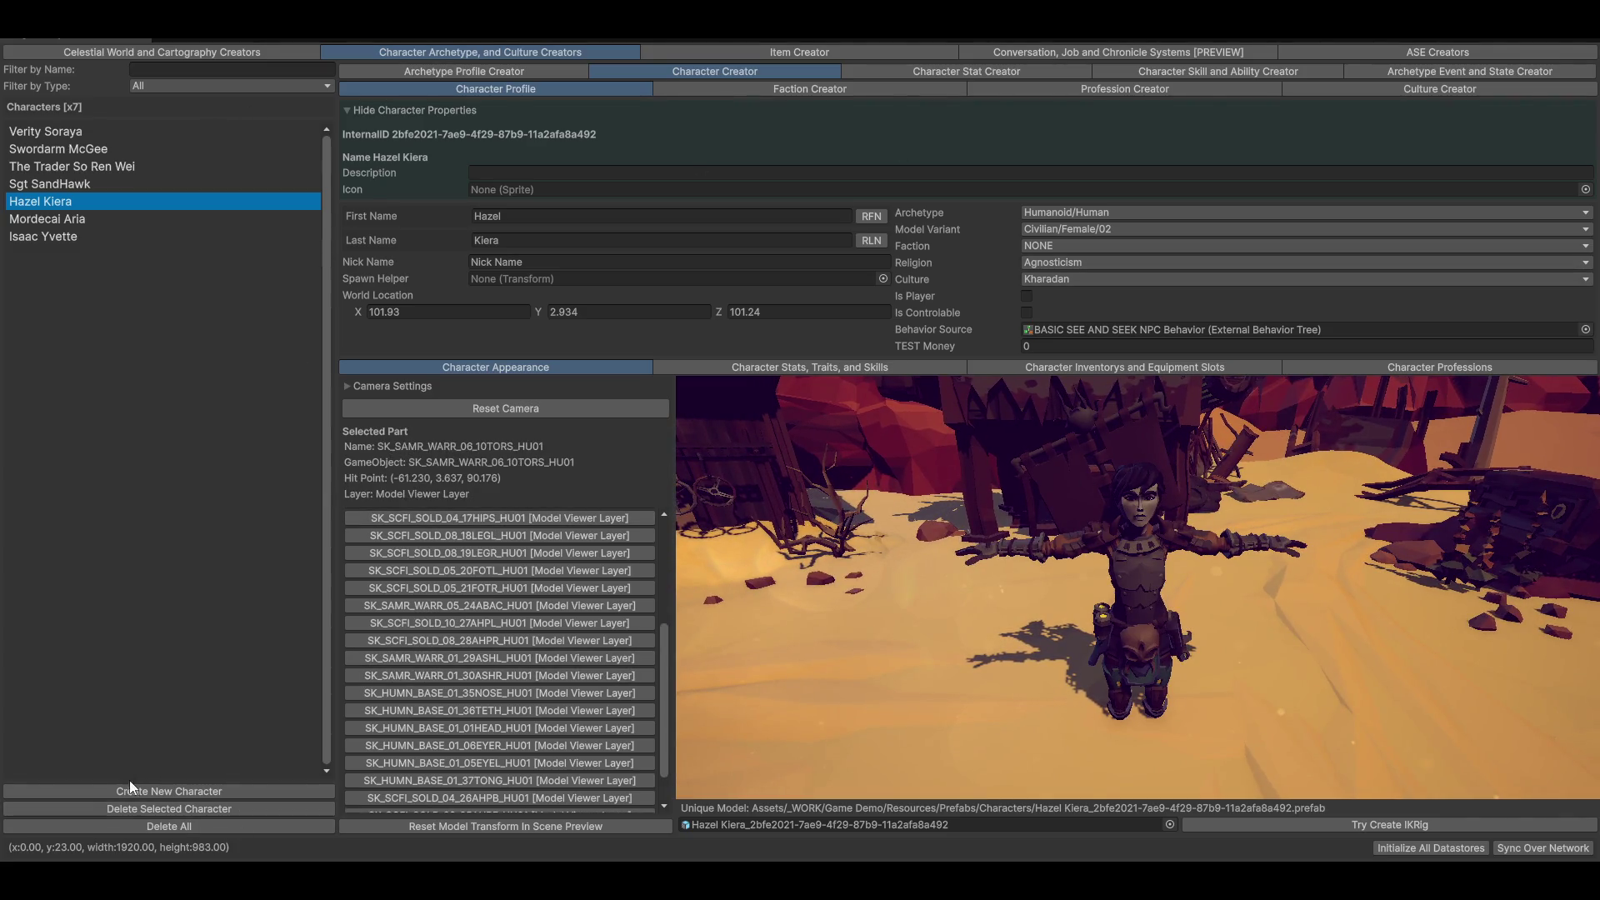
pyautogui.click(98, 808)
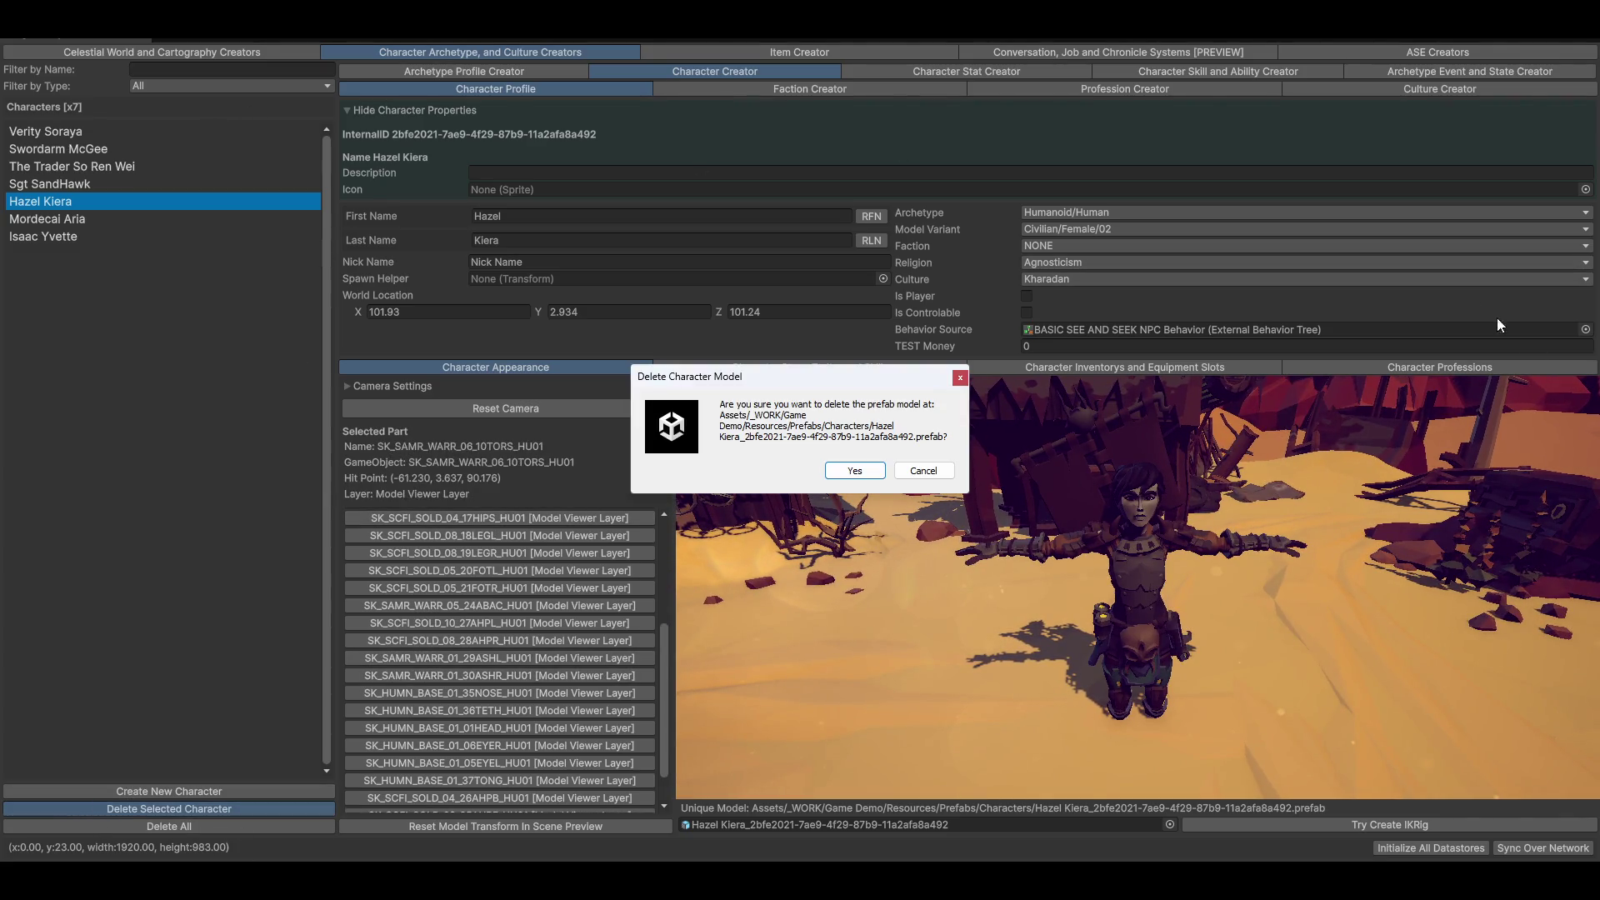
# Confirm the character deletion, leaving six characters, and orbit the next character's preview
pyautogui.click(849, 473)
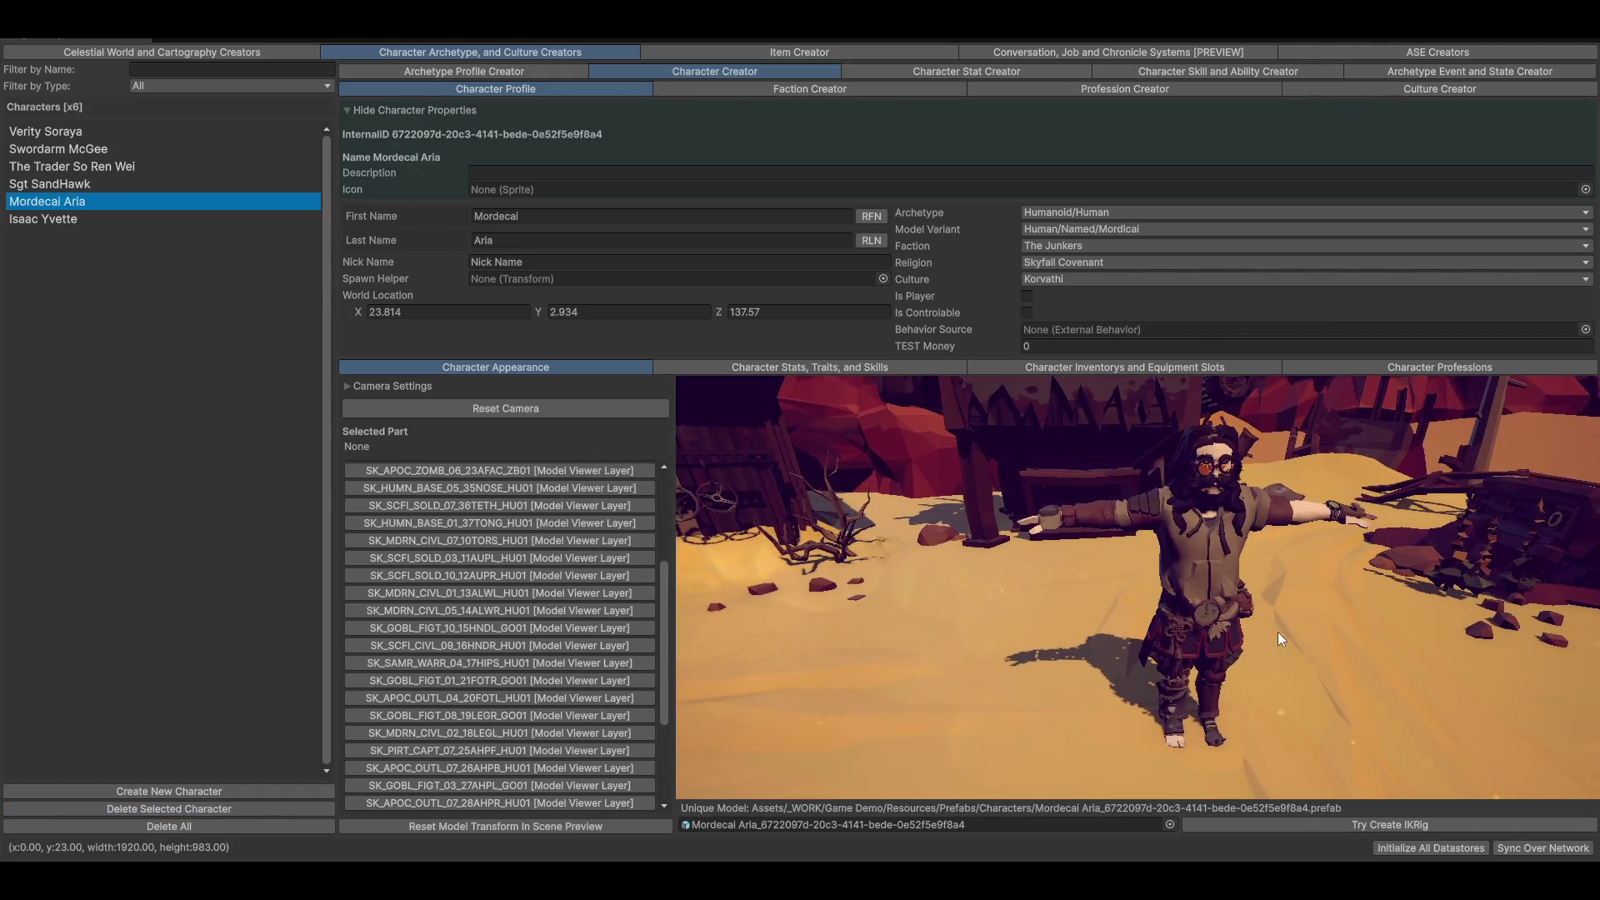
pyautogui.moveTo(1278, 631); pyautogui.dragTo(1213, 610)
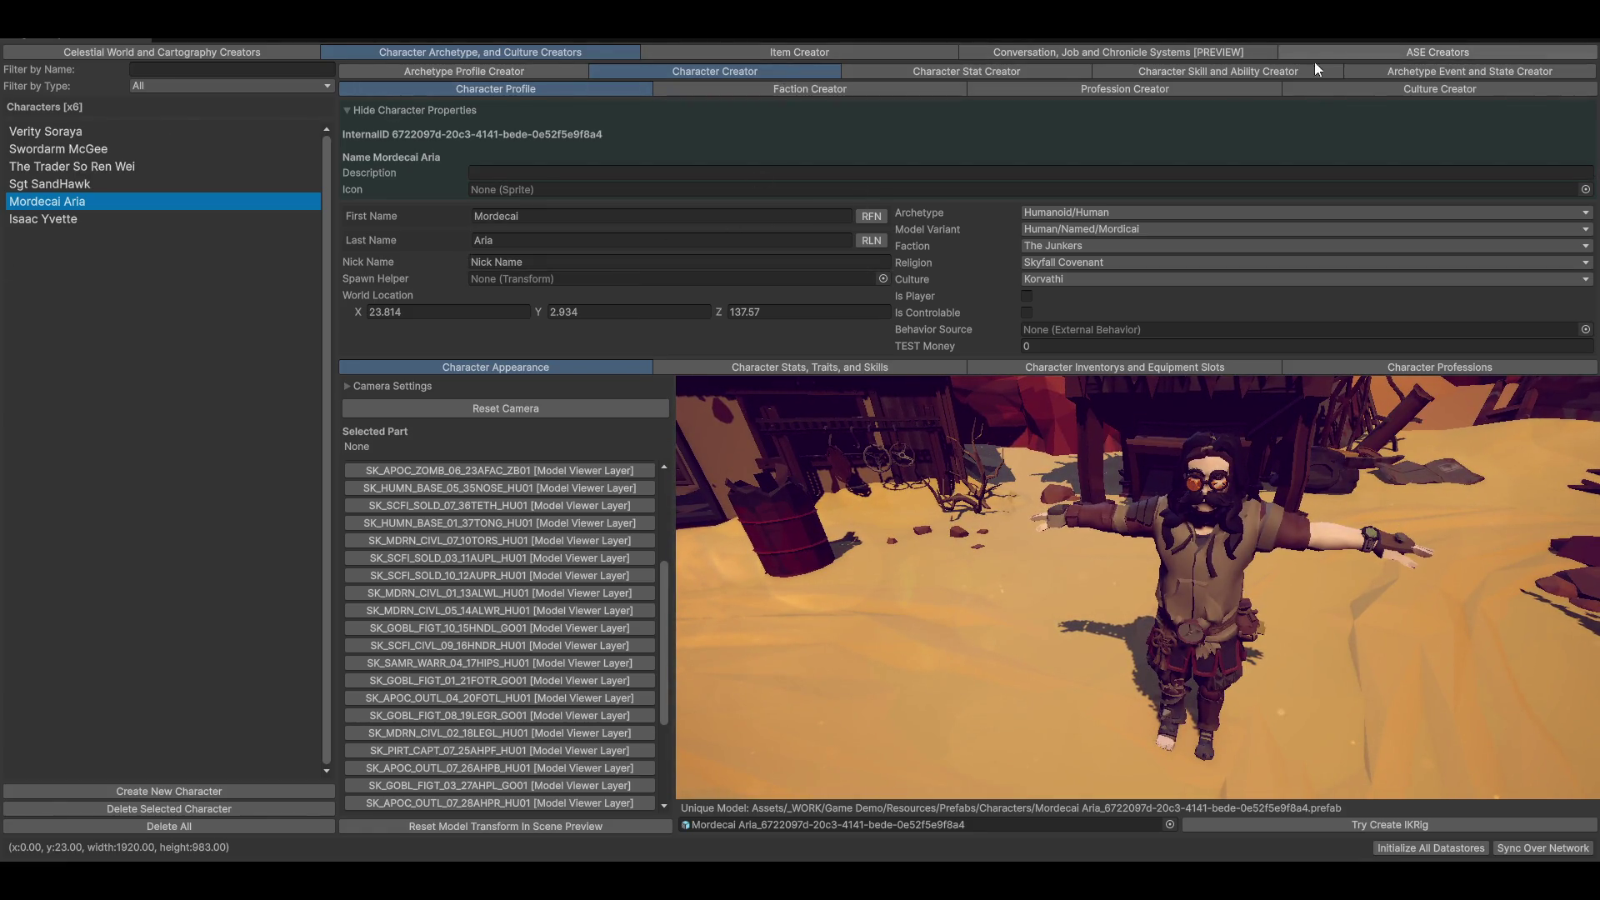
# Push the Dexterity stat update to all characters and check the Console outside fullscreen
pyautogui.click(922, 72)
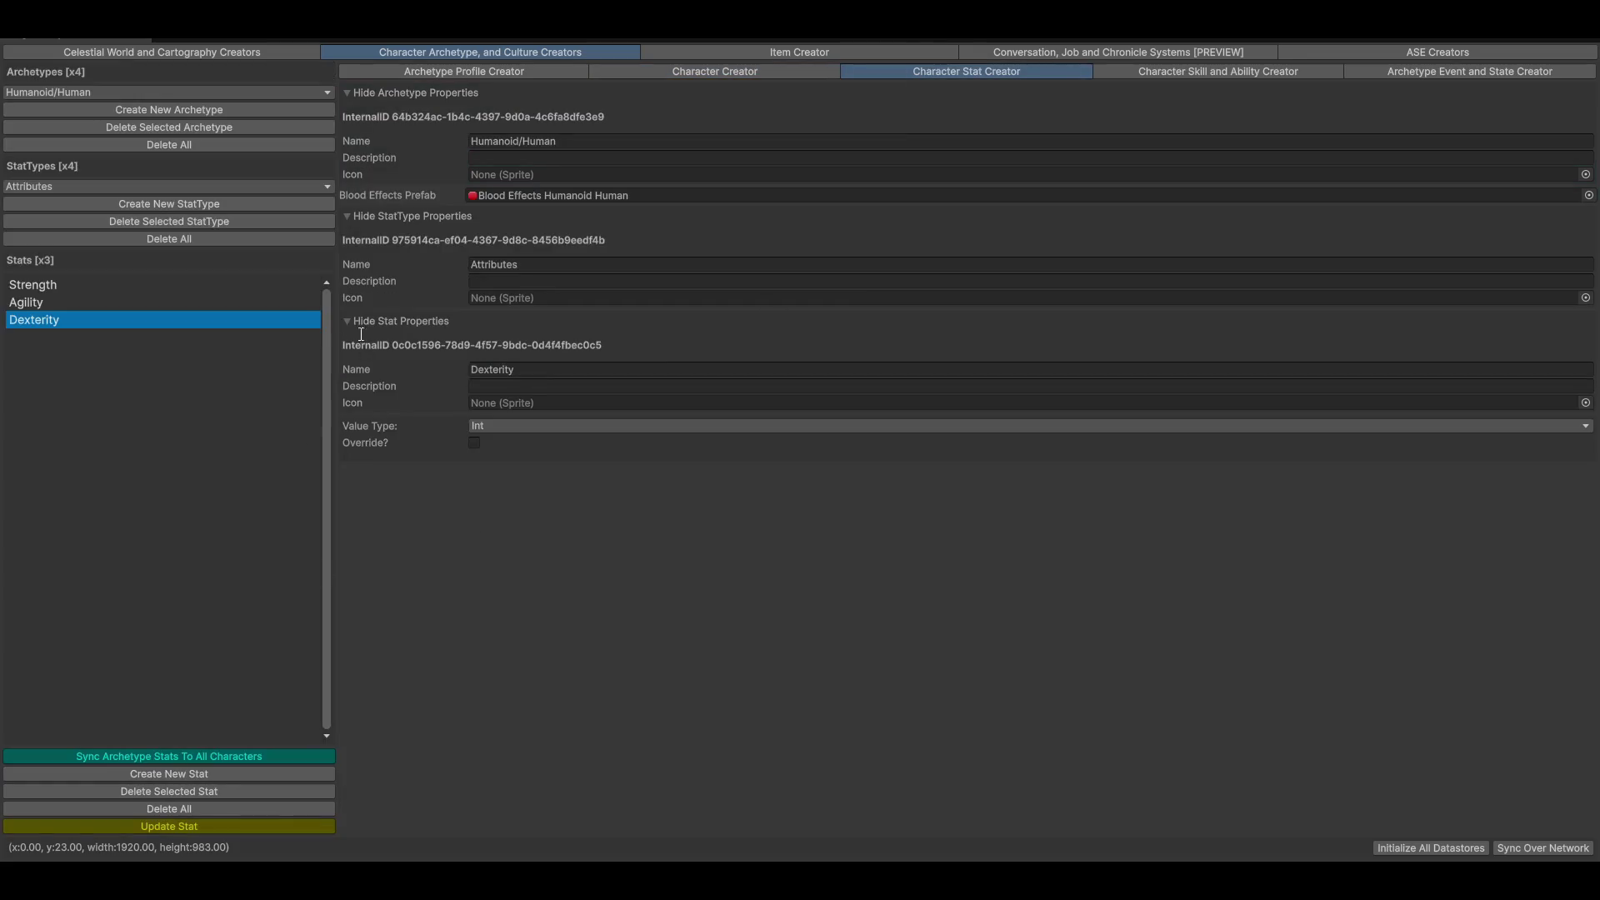
pyautogui.click(207, 828)
pyautogui.press('ctrl+super+f')
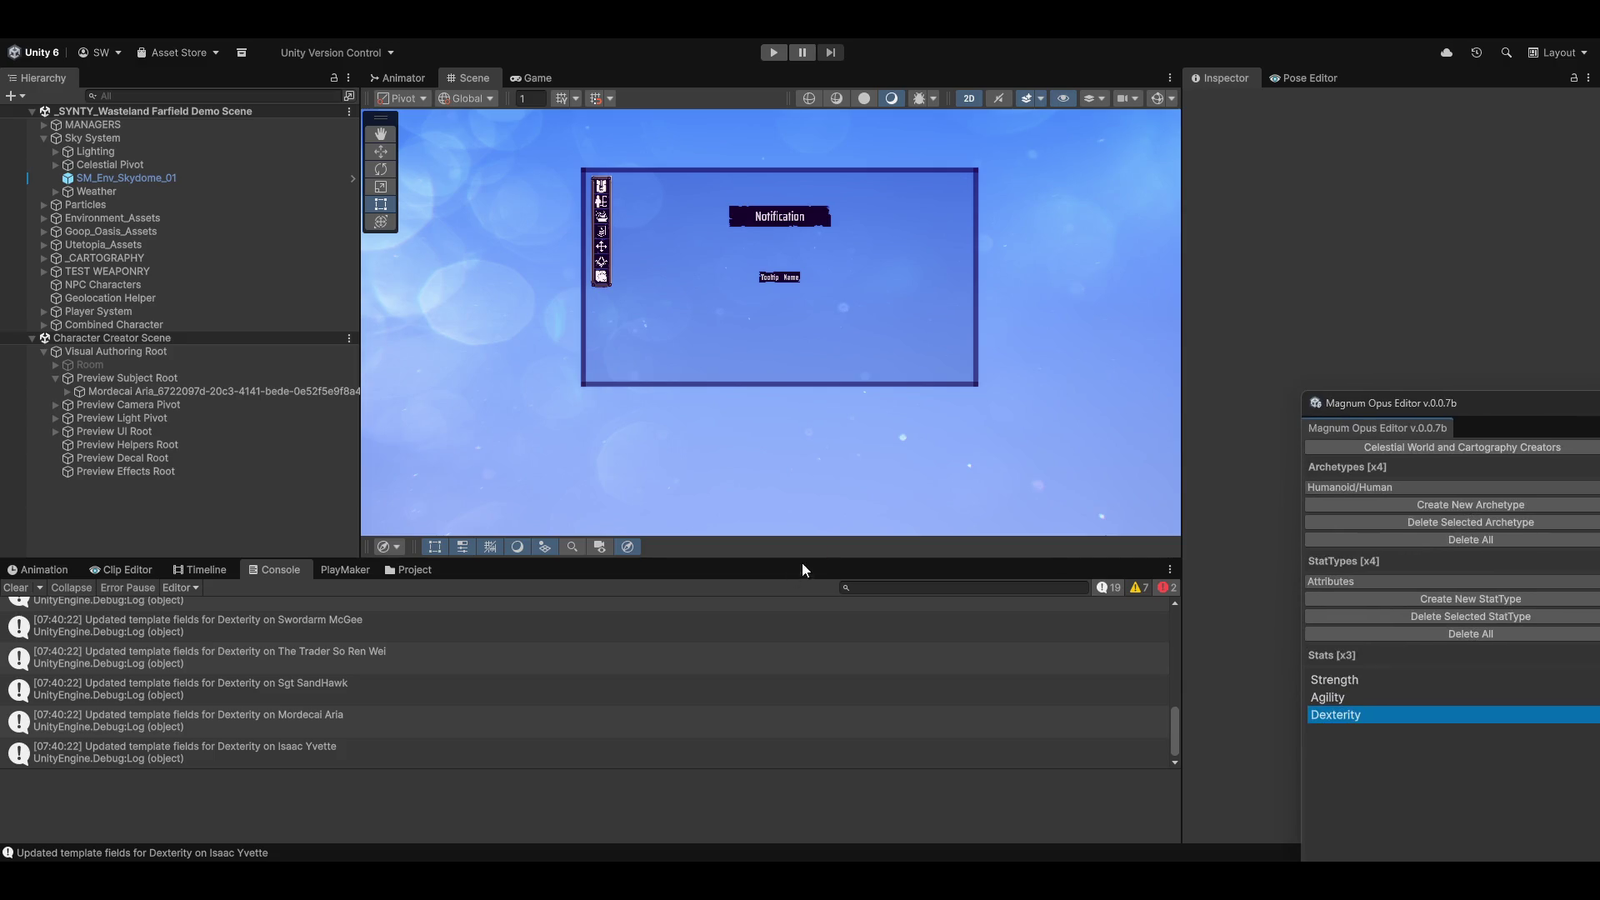
pyautogui.scroll(5, 142, 685)
pyautogui.scroll(-2, 141, 685)
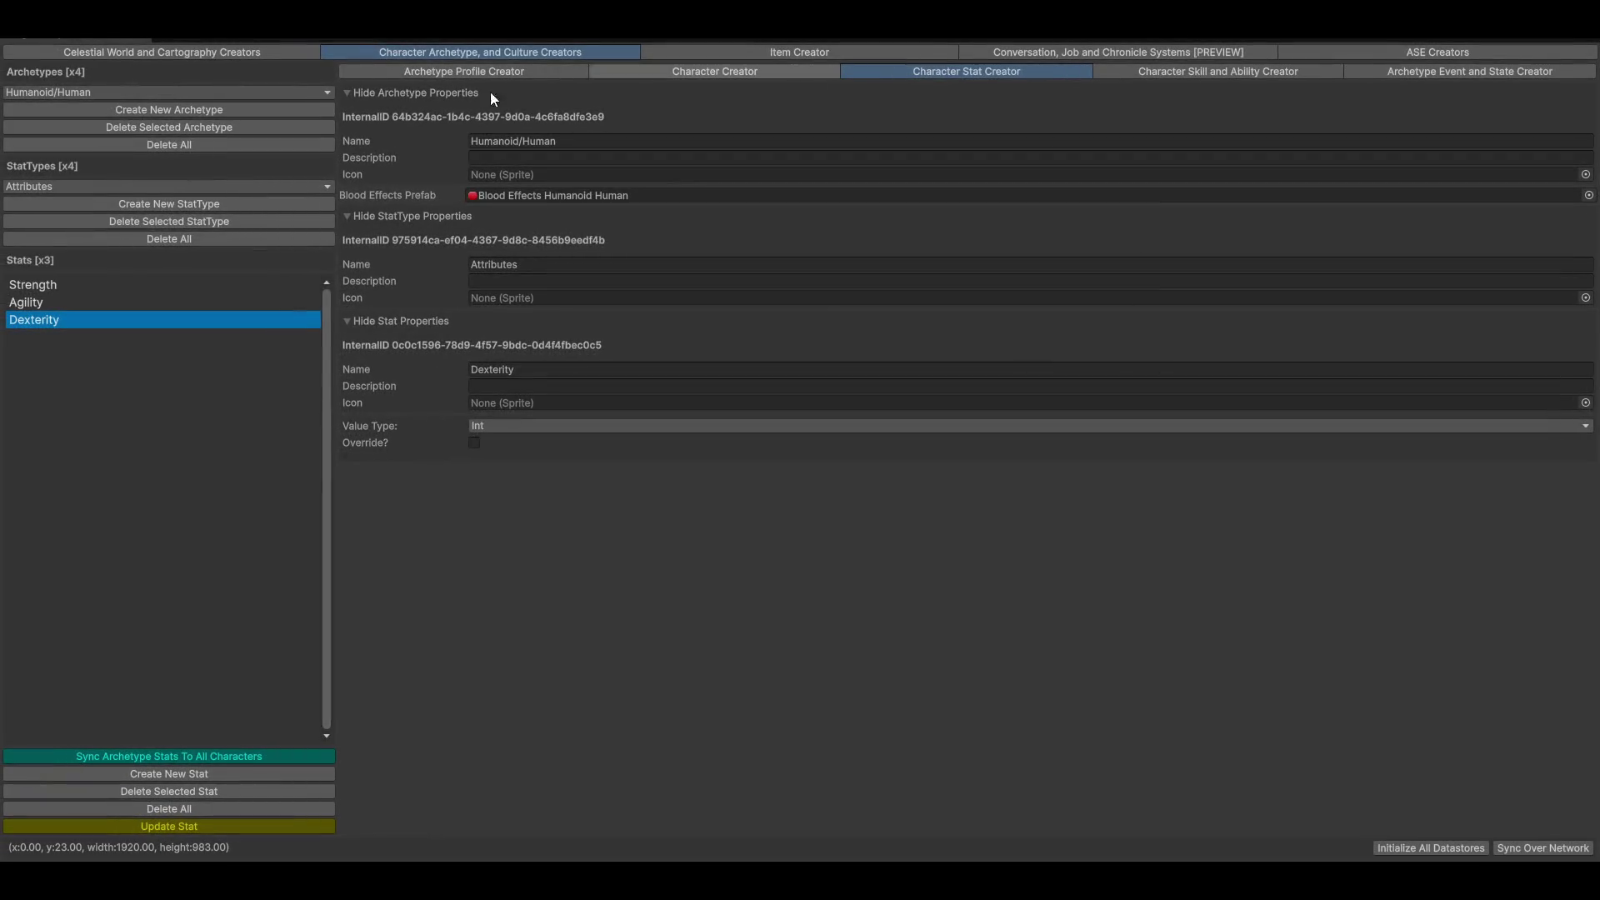
# Flip through Character Creator and Archetype Profile Creator back to the Character Stat Creator
pyautogui.click(680, 70)
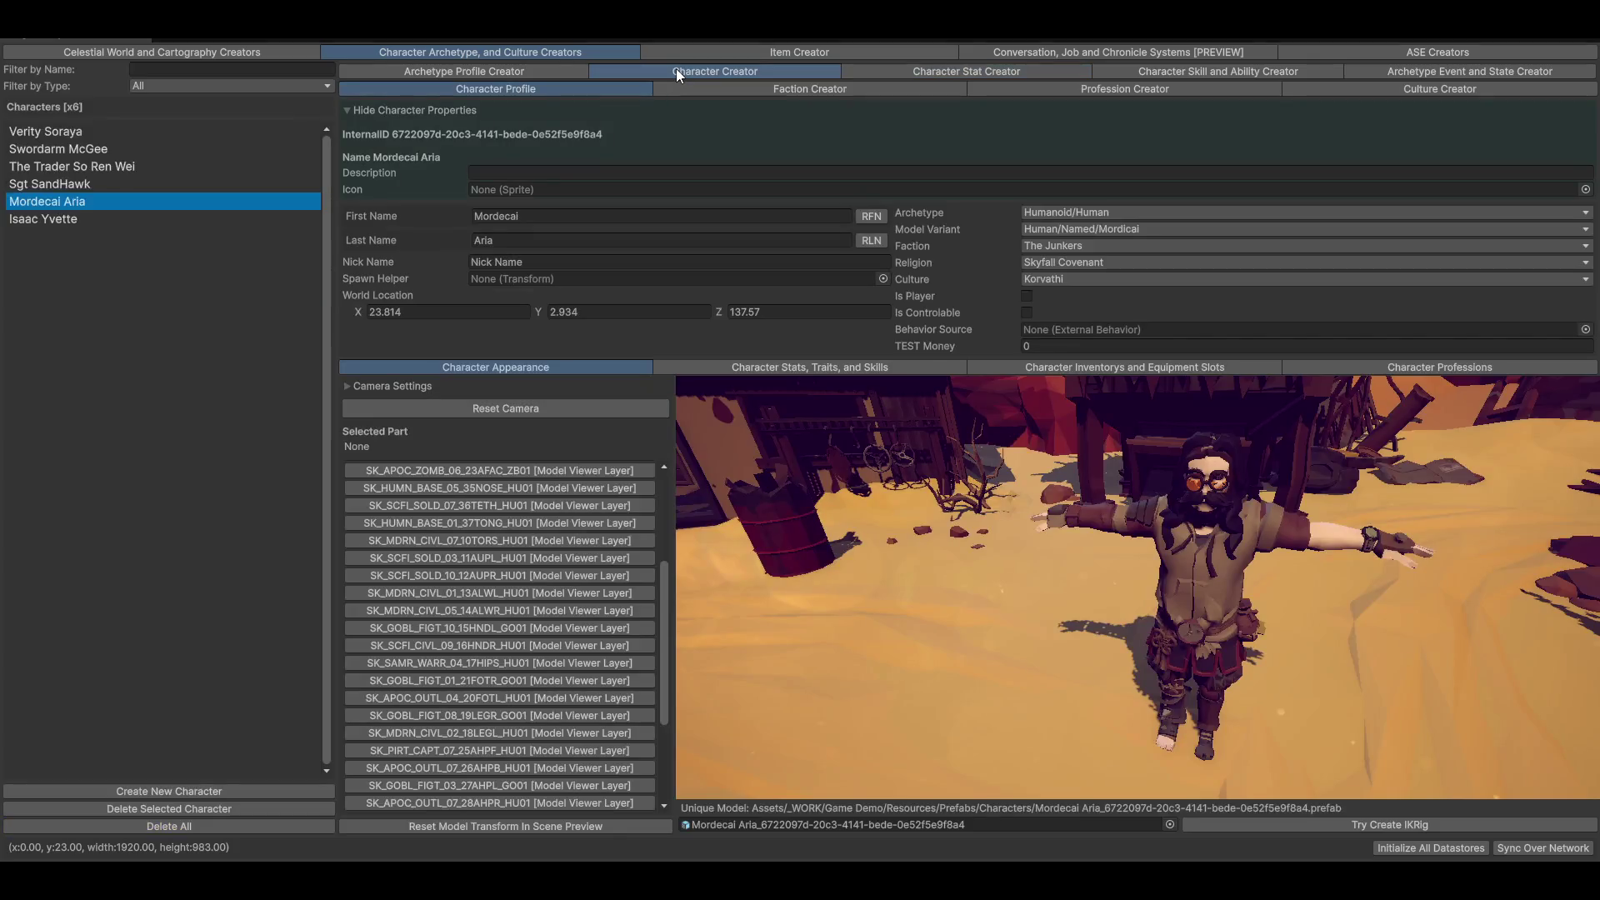
pyautogui.click(517, 70)
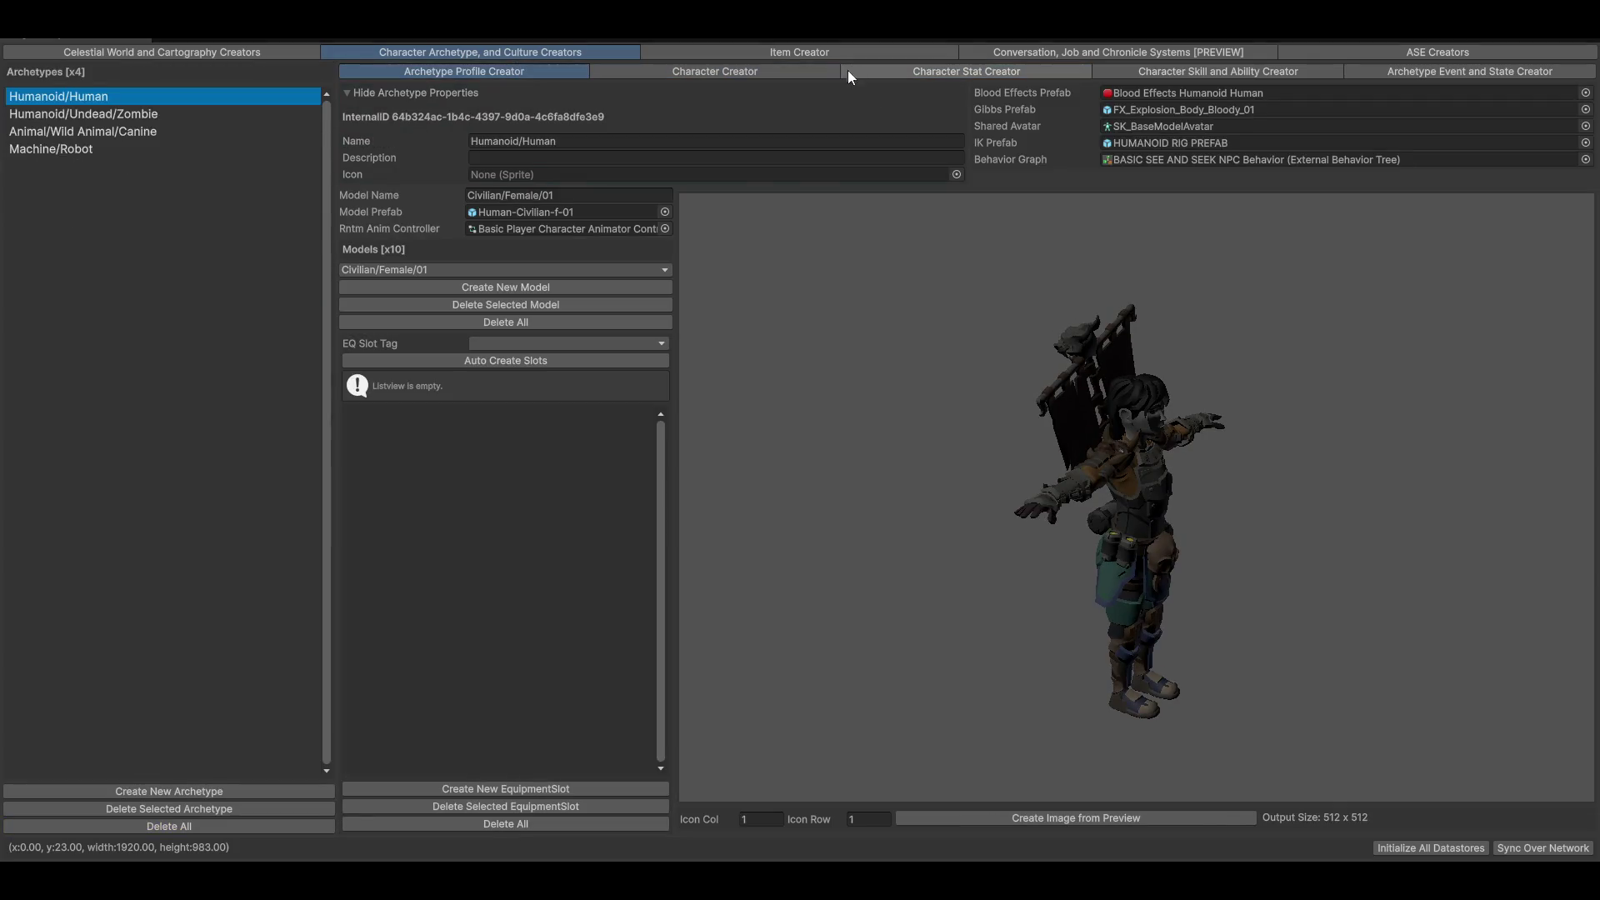
pyautogui.click(688, 73)
pyautogui.click(966, 71)
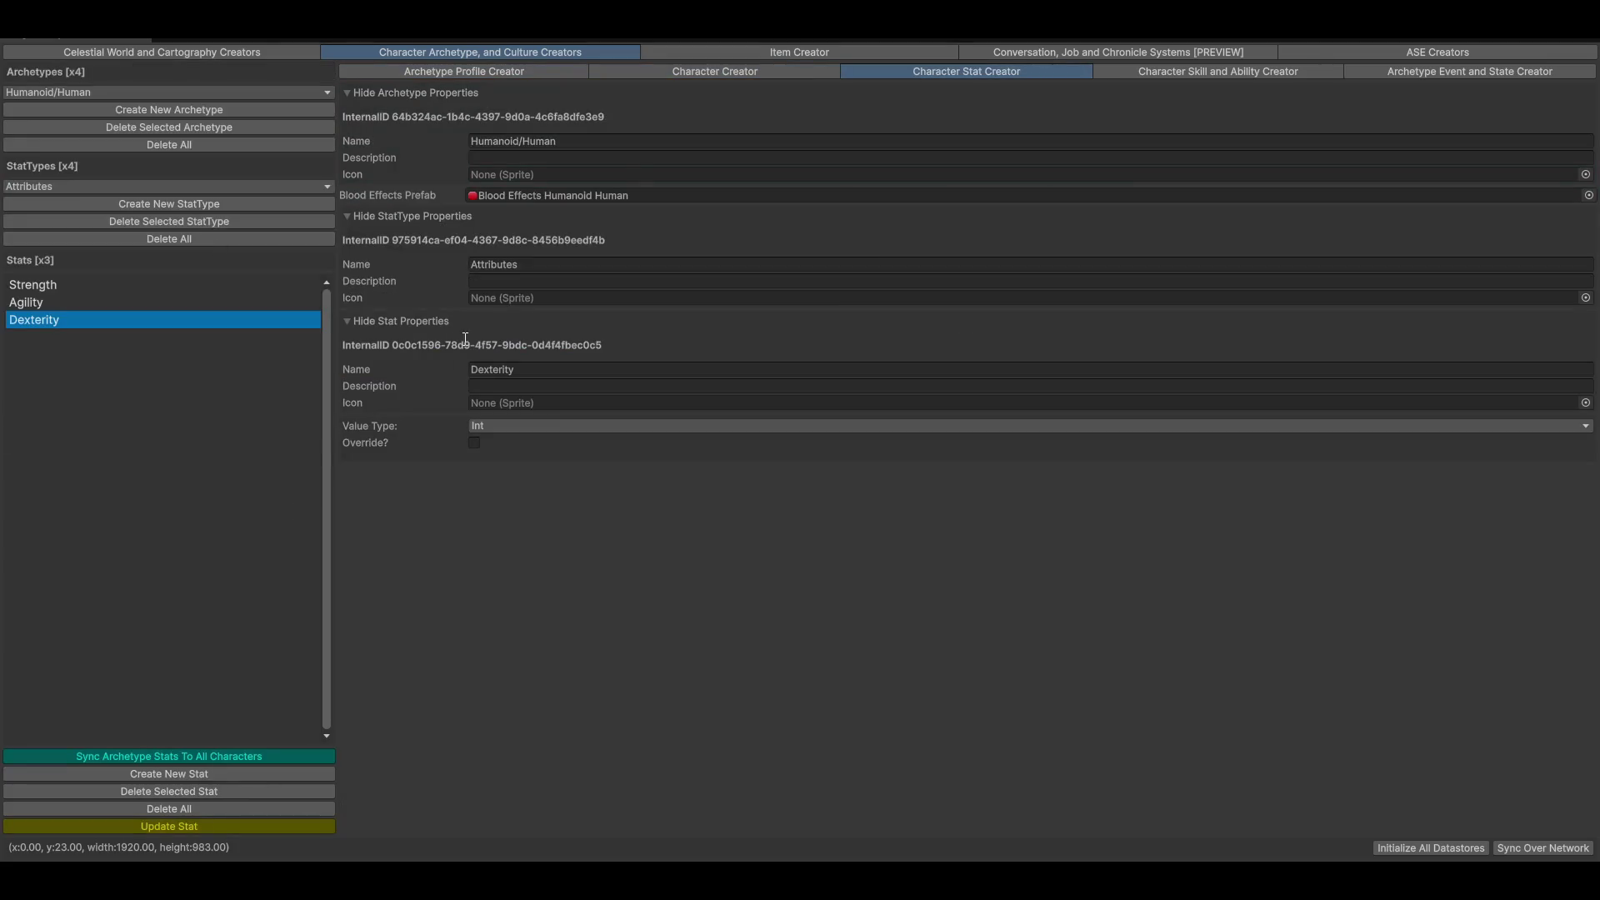
pyautogui.click(78, 185)
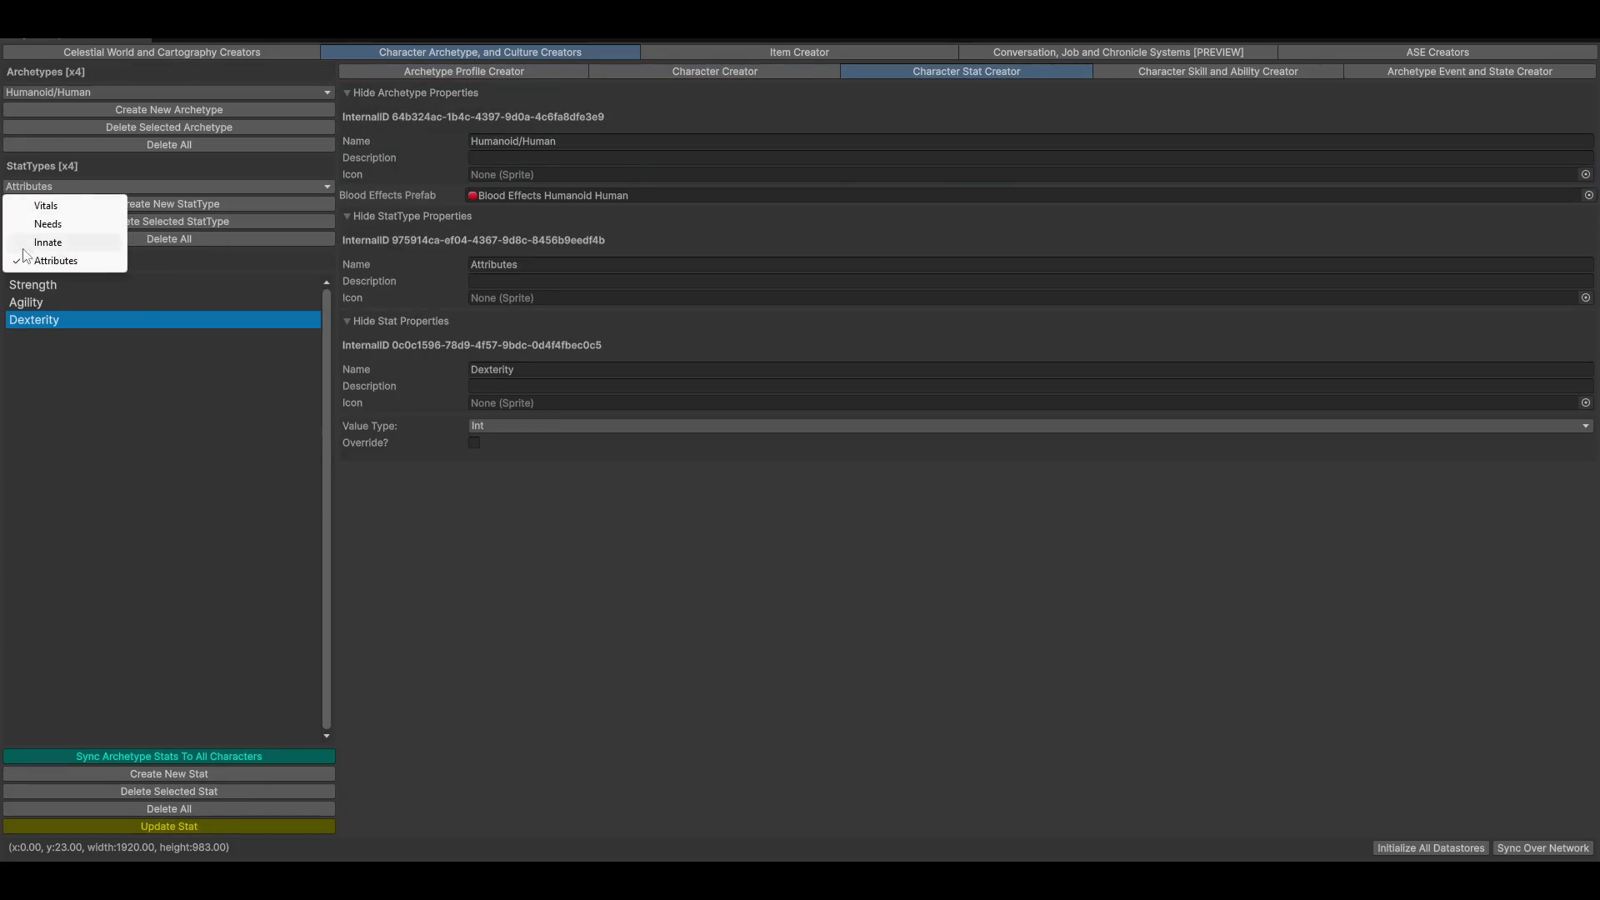
pyautogui.click(47, 223)
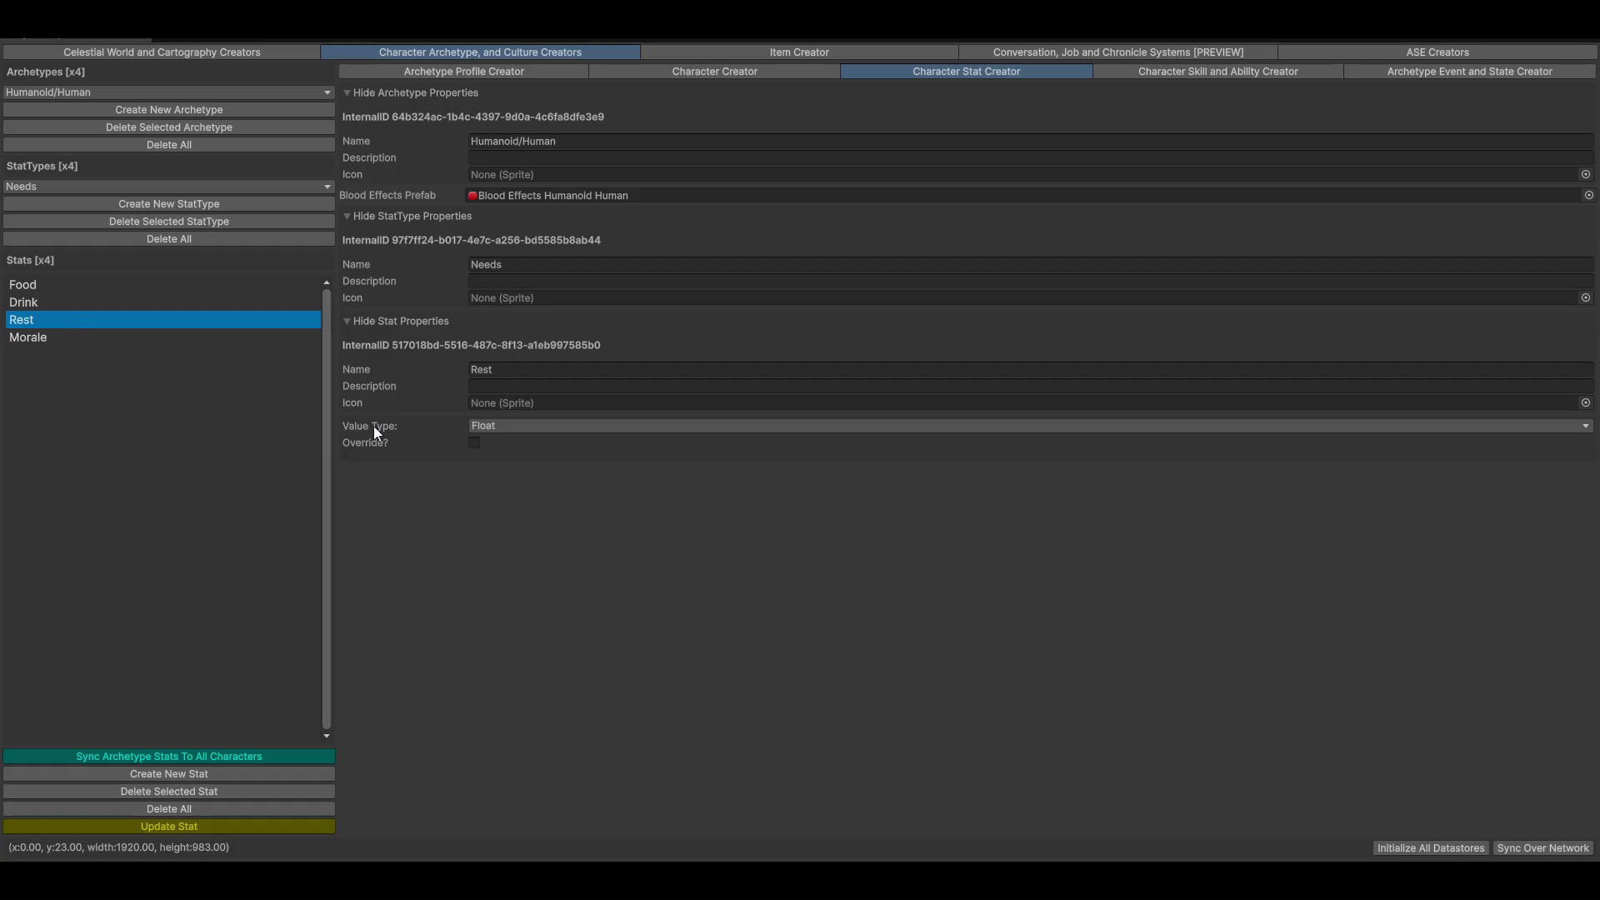
pyautogui.click(12, 189)
pyautogui.click(65, 245)
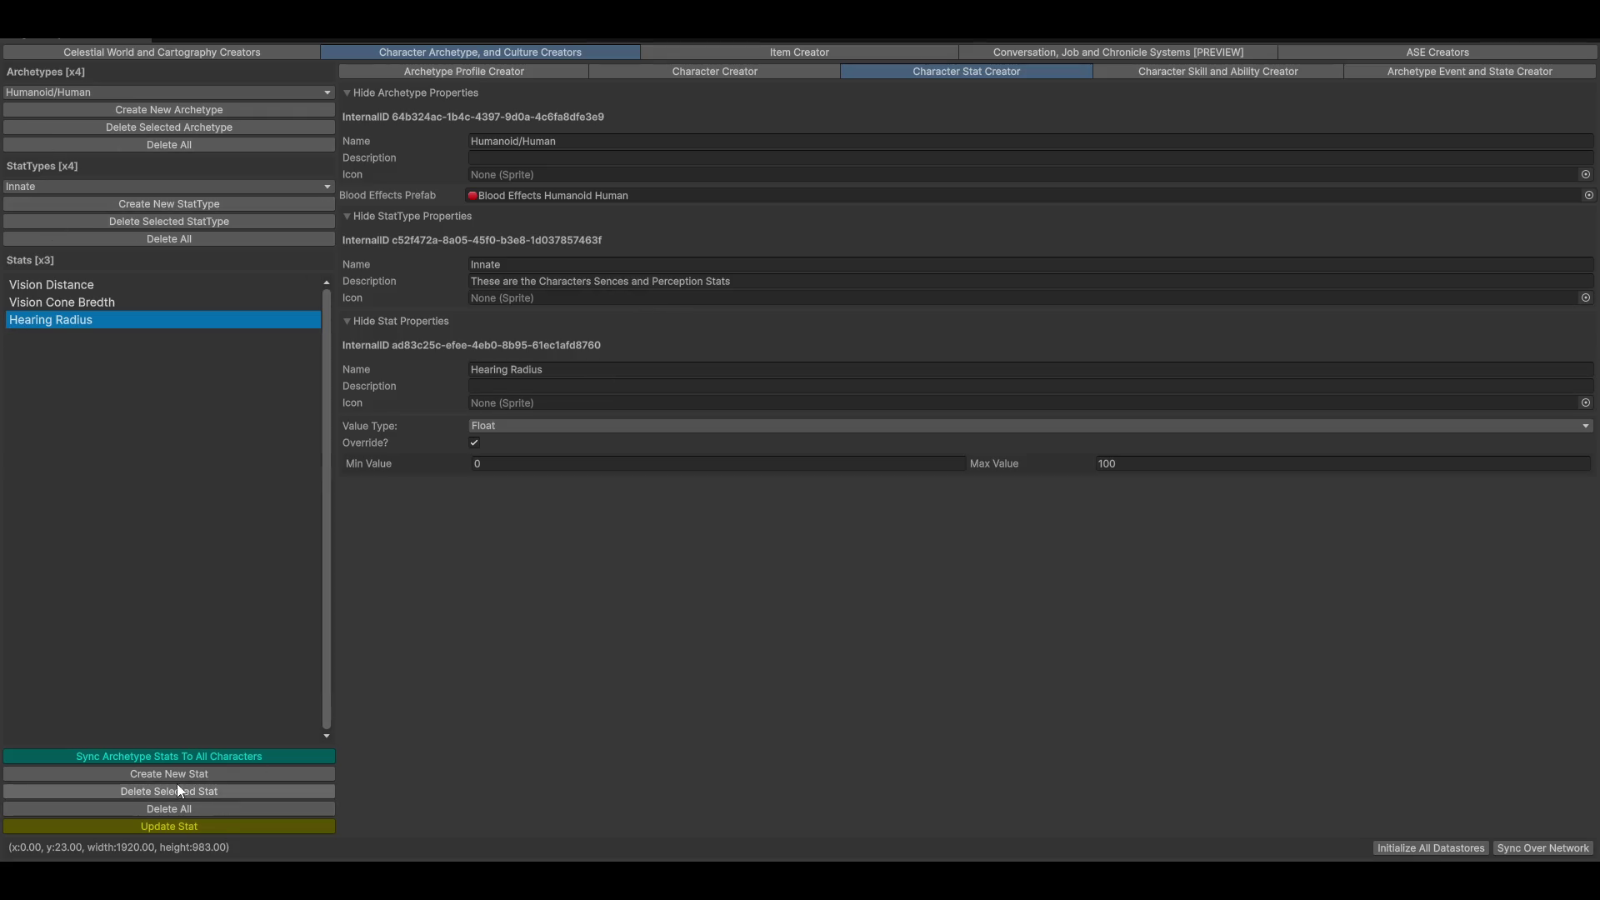
pyautogui.click(57, 187)
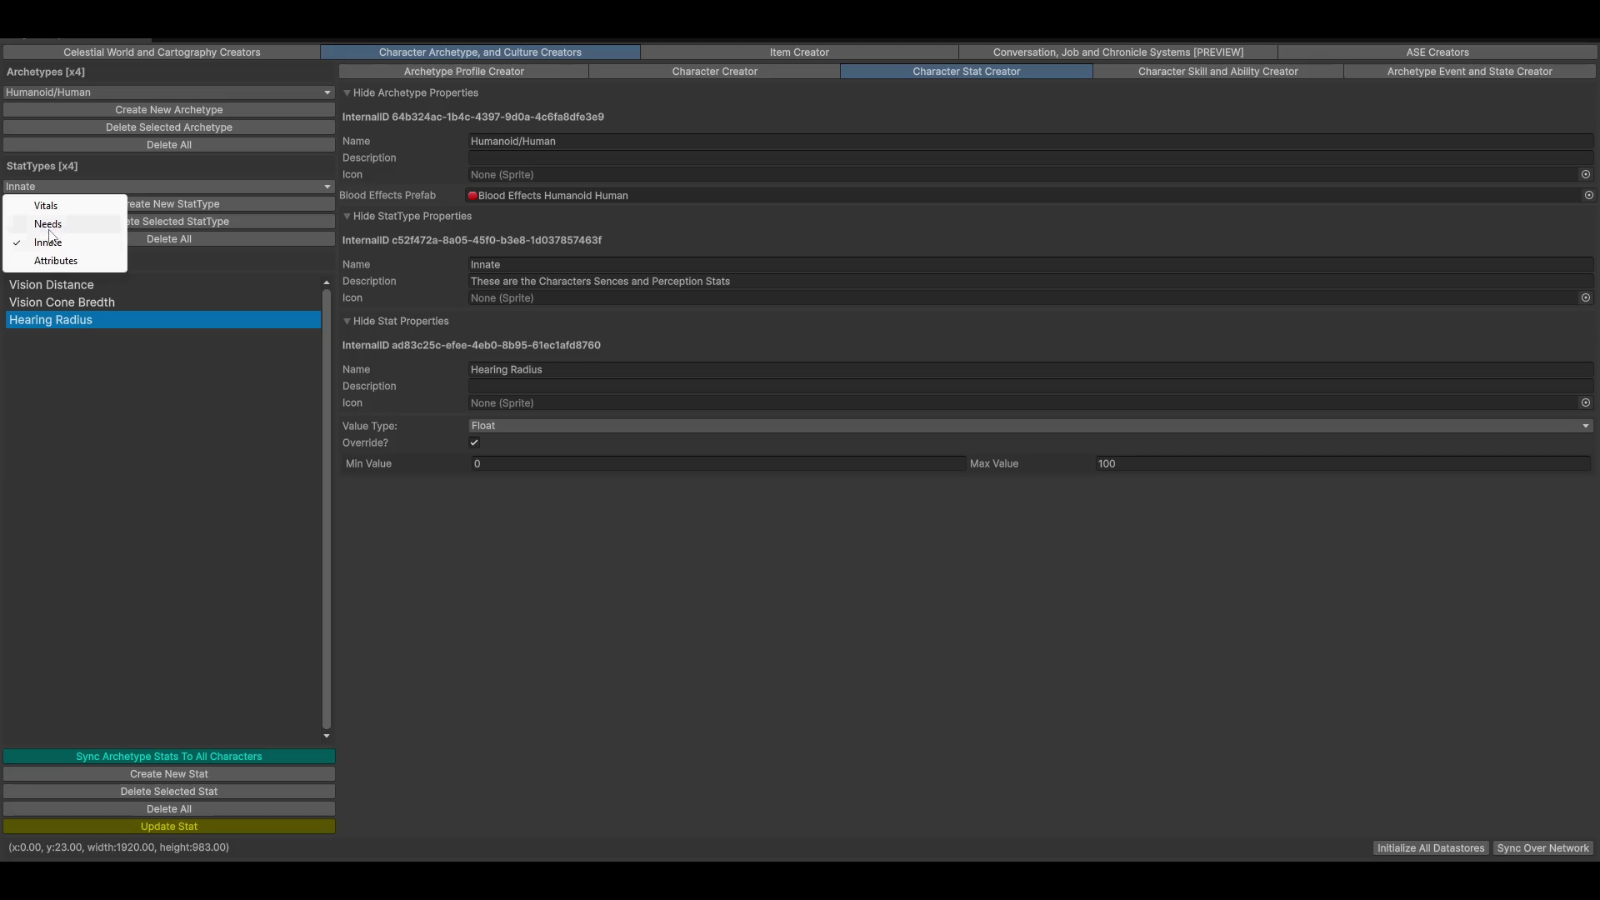
pyautogui.click(60, 261)
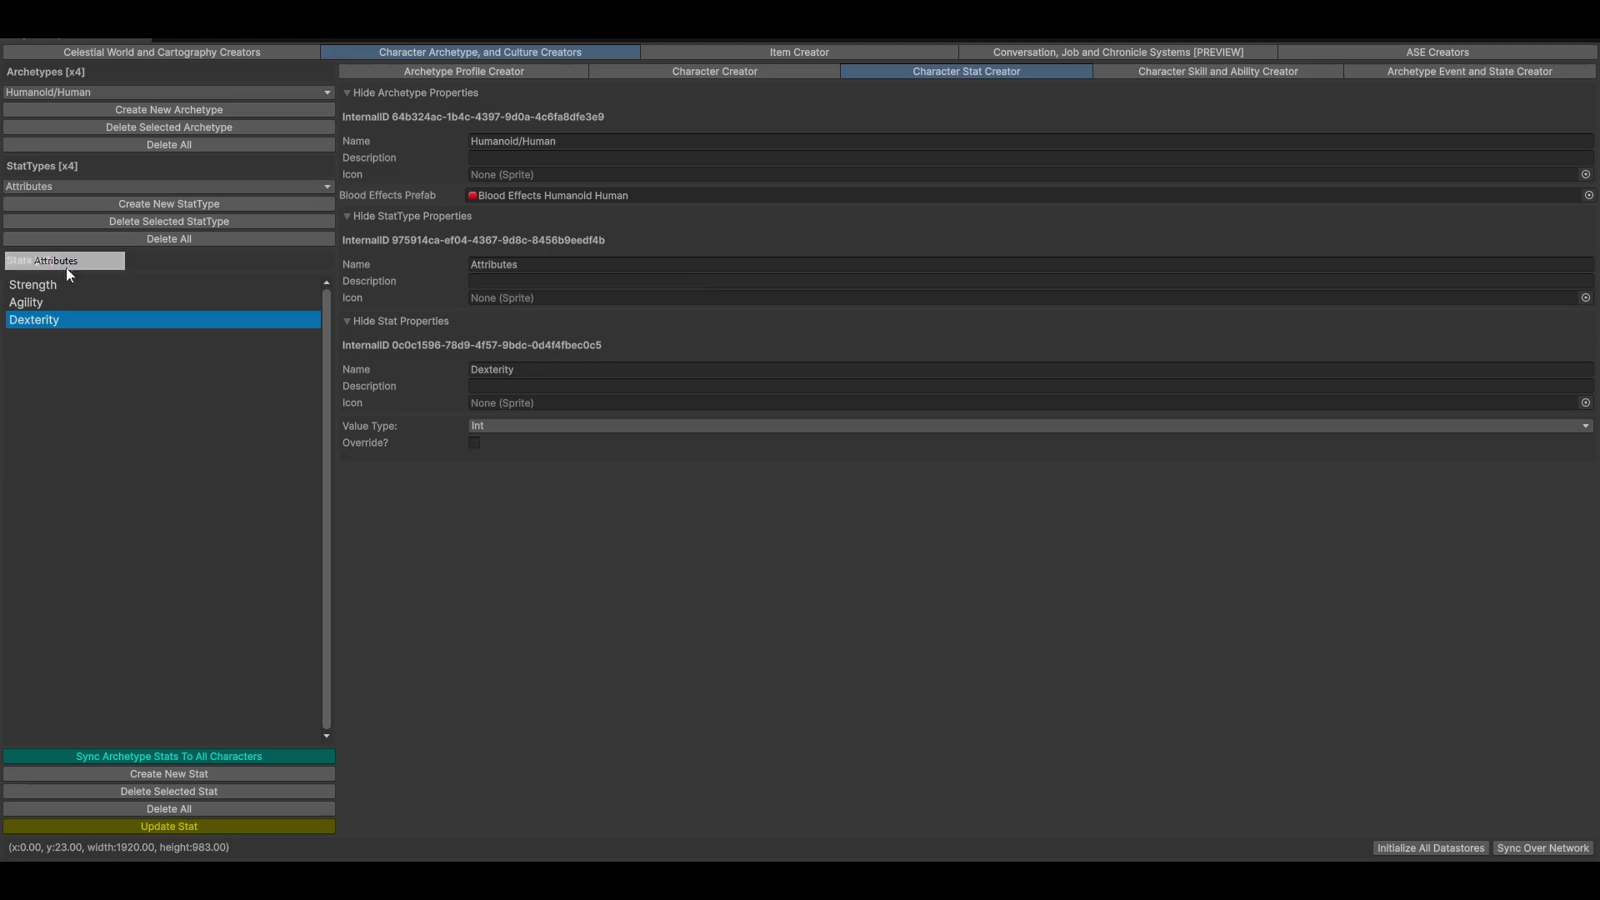
# Add a new Attributes stat named Intelligence and save it
pyautogui.click(117, 774)
pyautogui.click(610, 375)
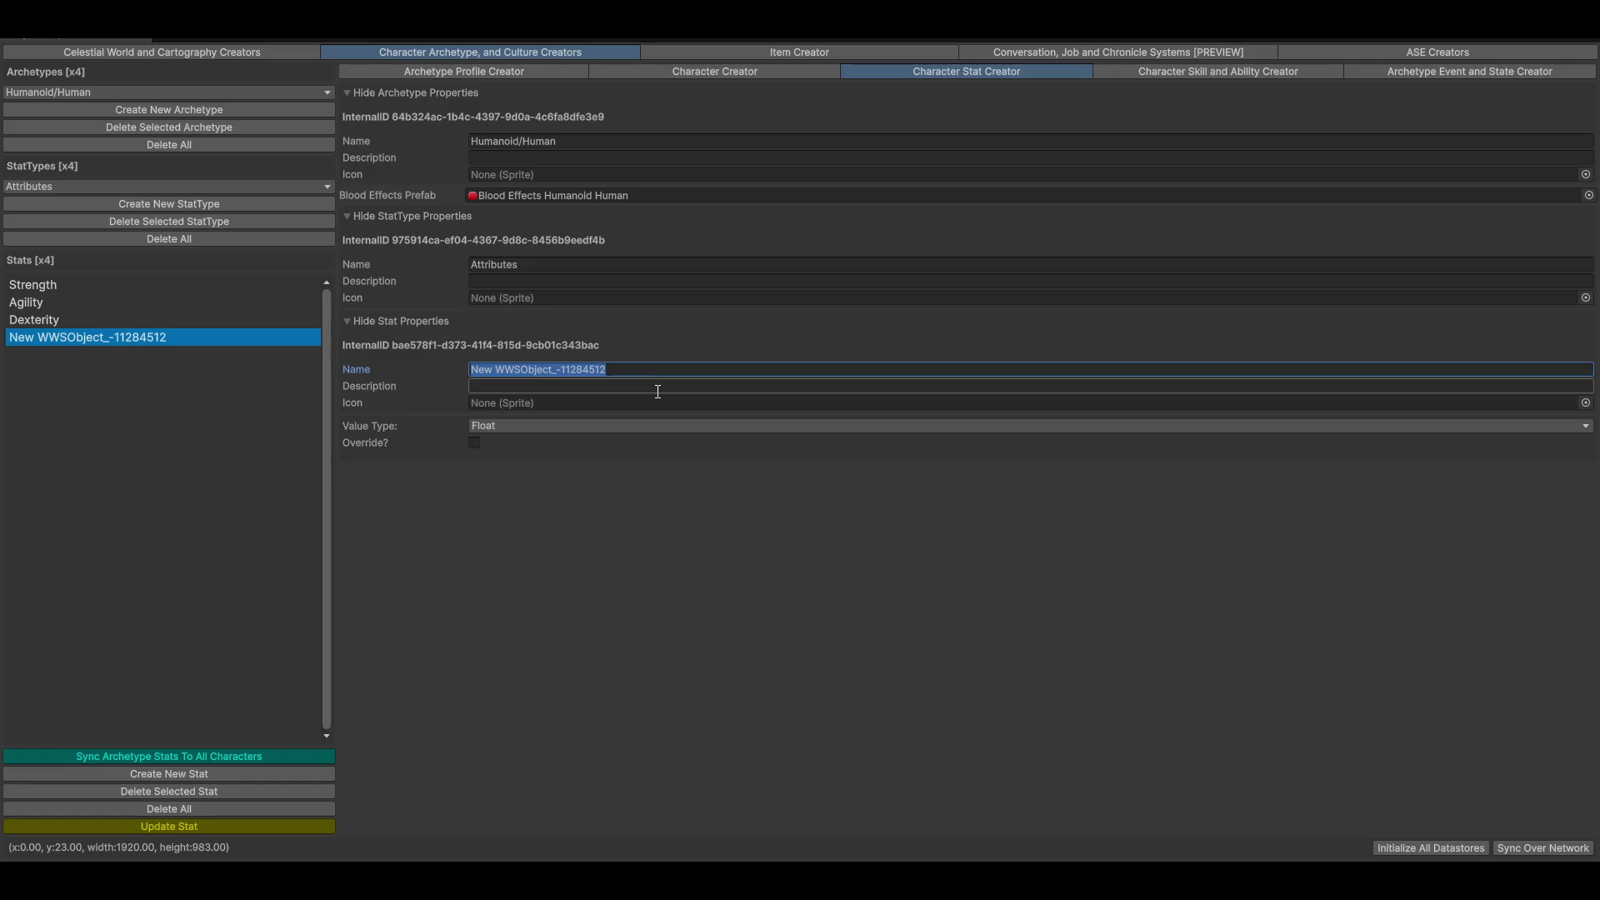
pyautogui.press('BackSpace')
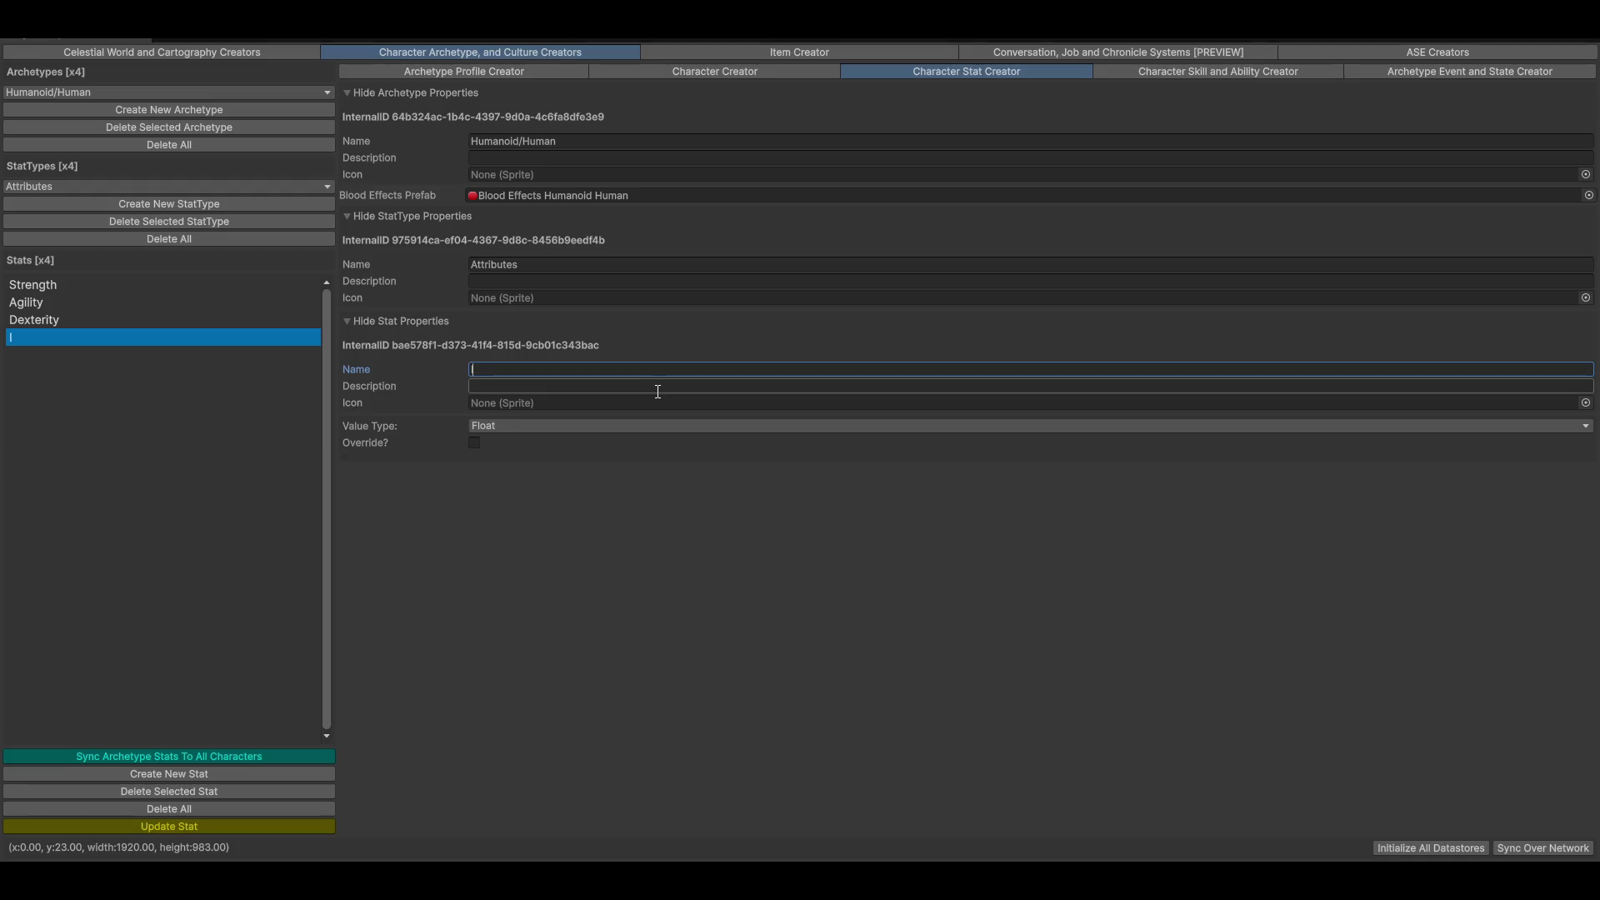
pyautogui.write('Intelligence')
pyautogui.click(74, 828)
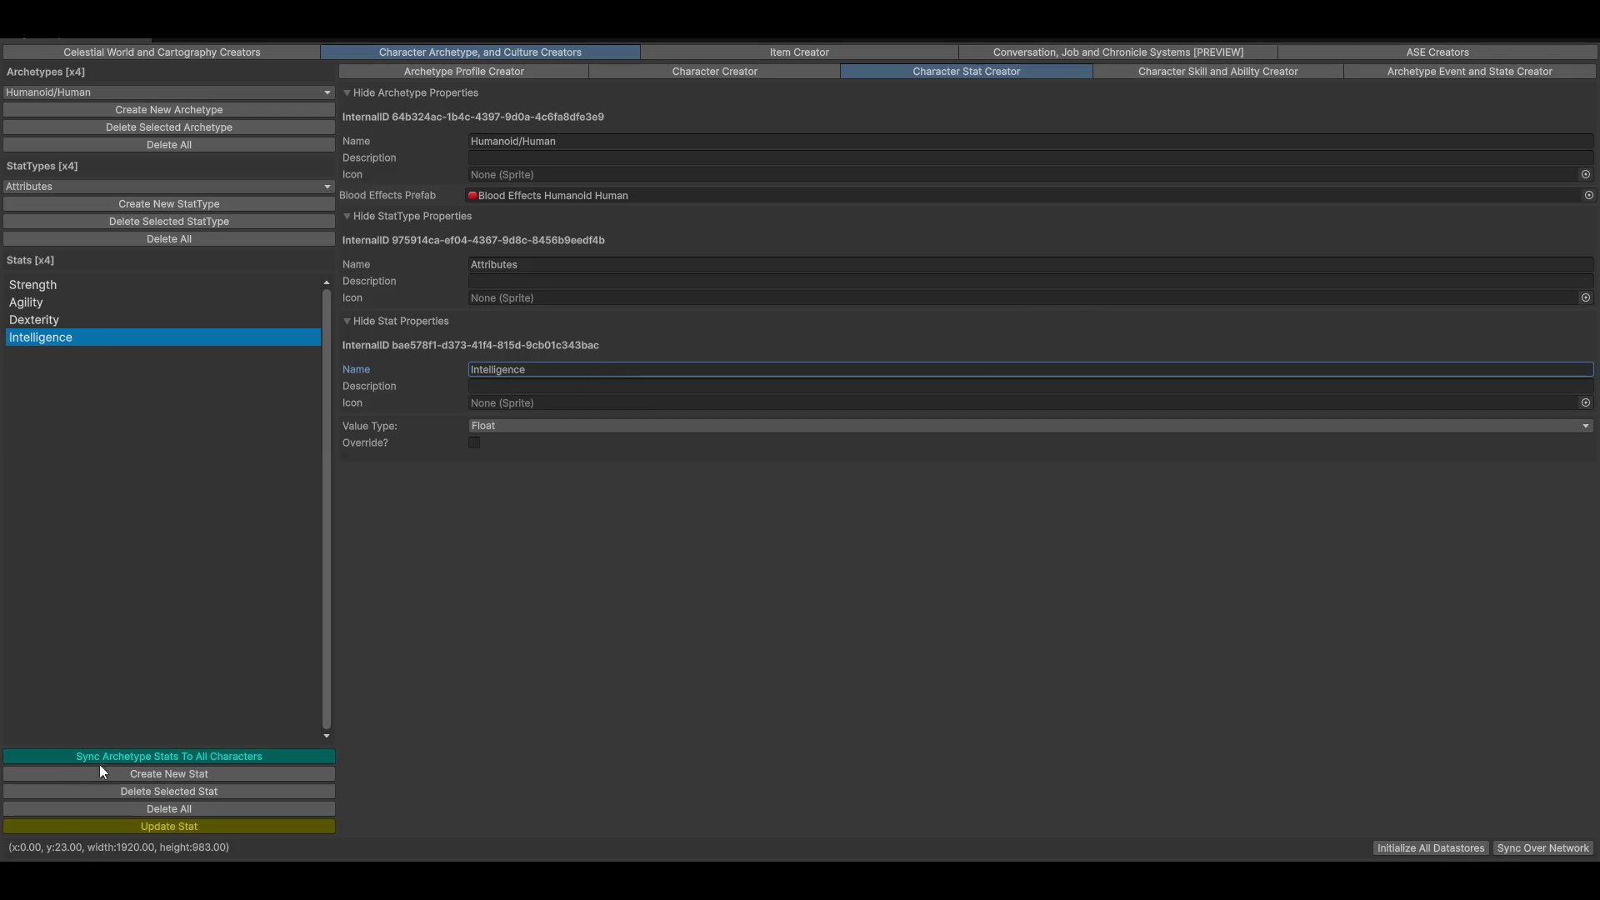
# Add a Wisdom Attributes stat with an Int value type and save it
pyautogui.click(153, 775)
pyautogui.click(650, 372)
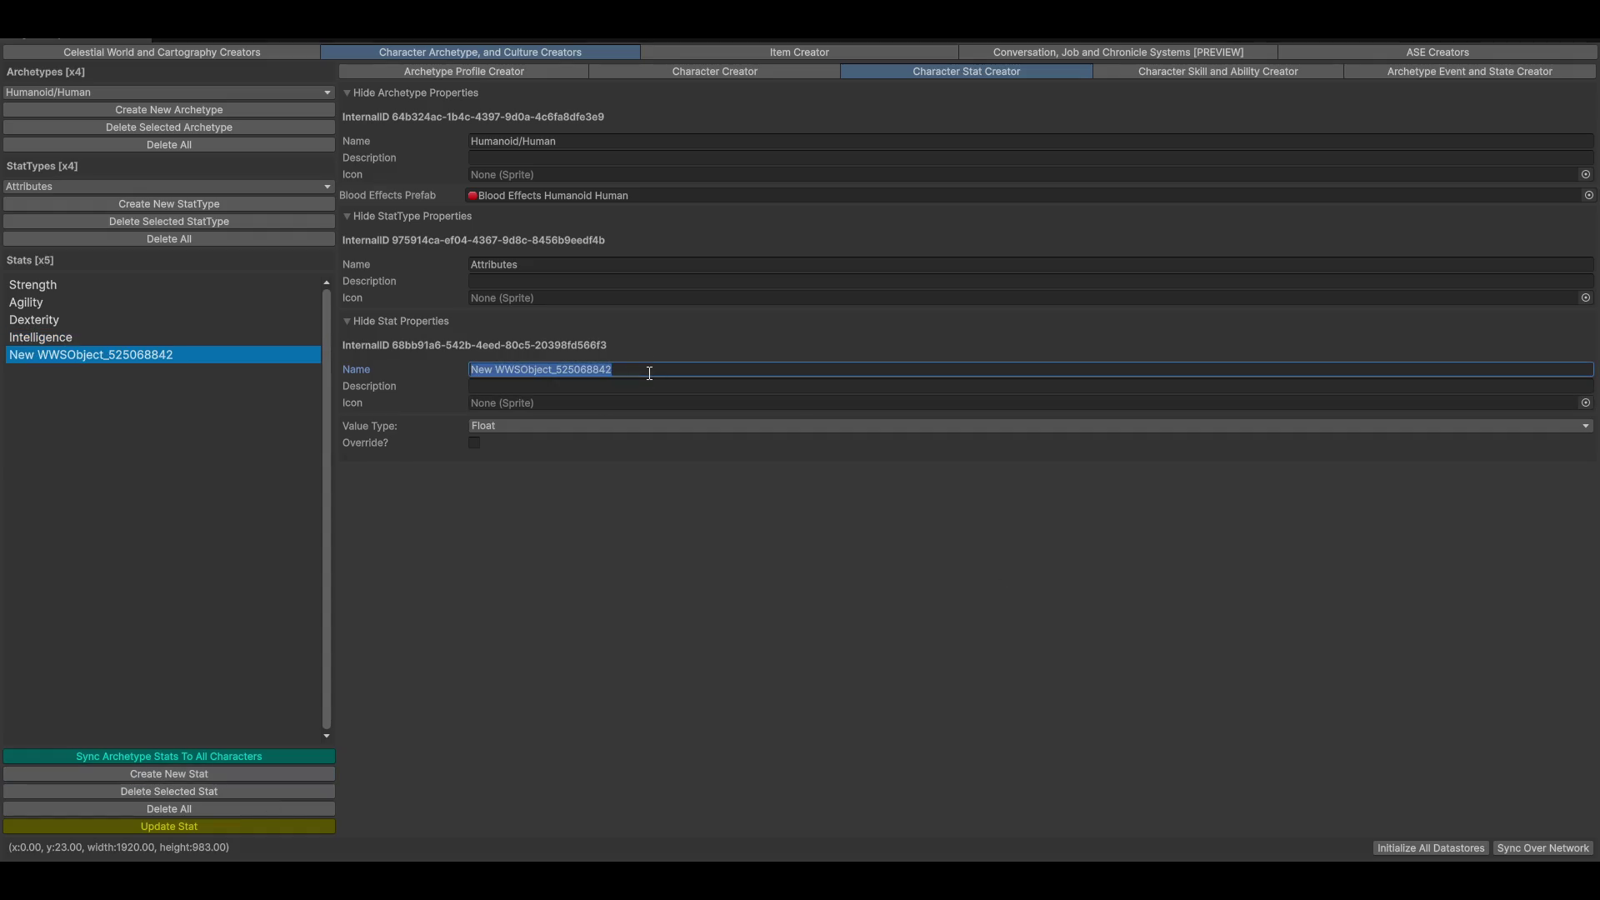
pyautogui.write('Wisdom')
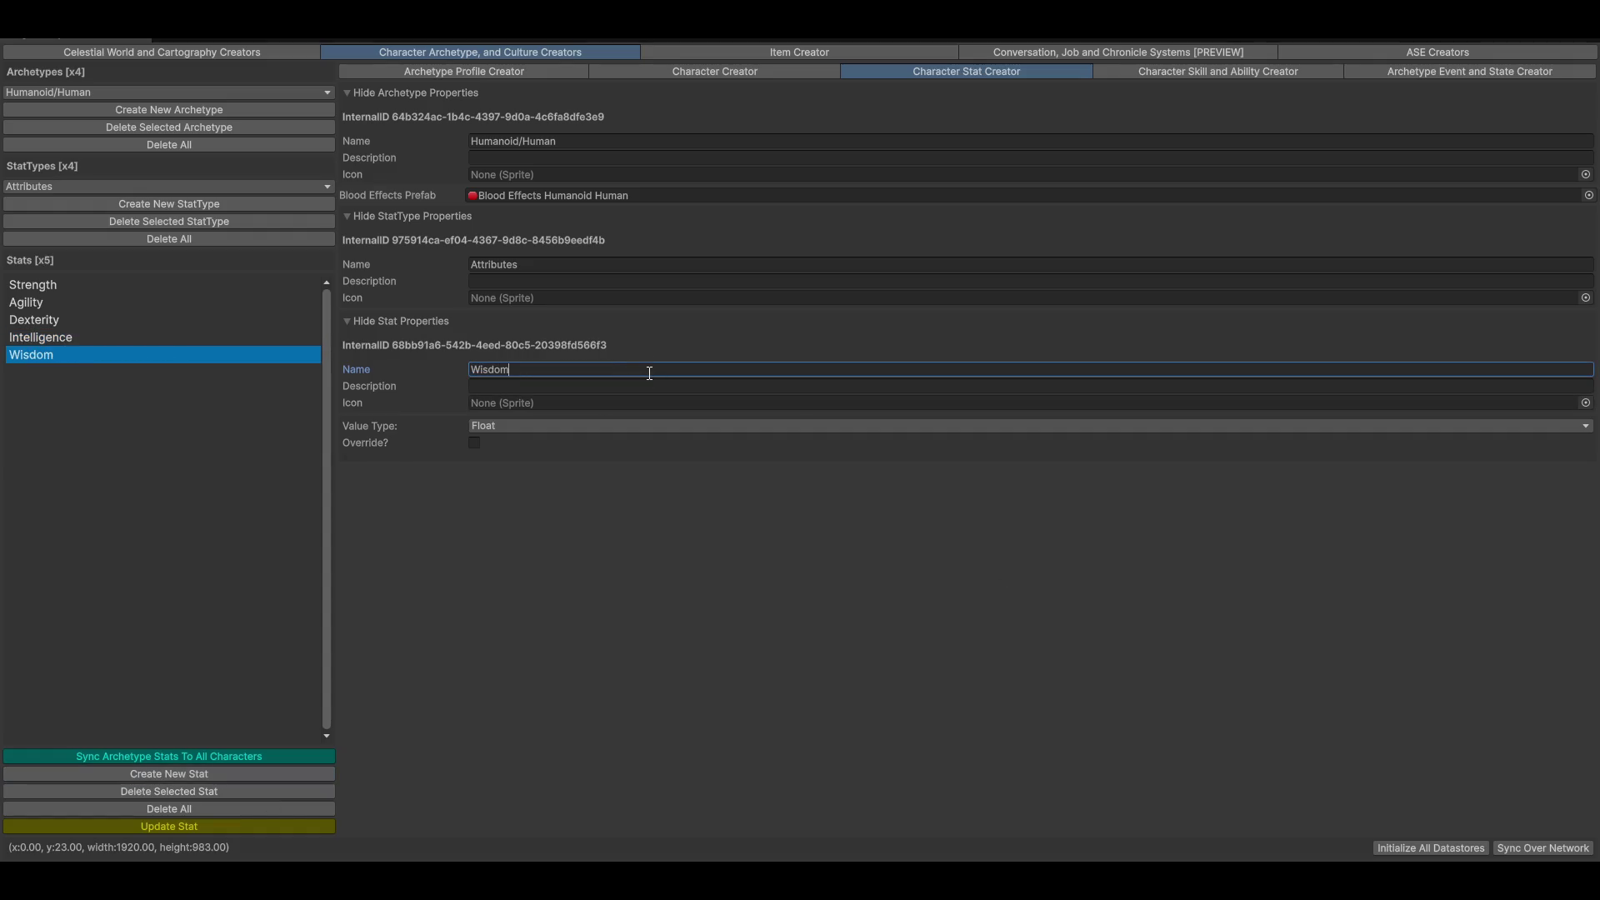
pyautogui.click(586, 428)
pyautogui.click(505, 445)
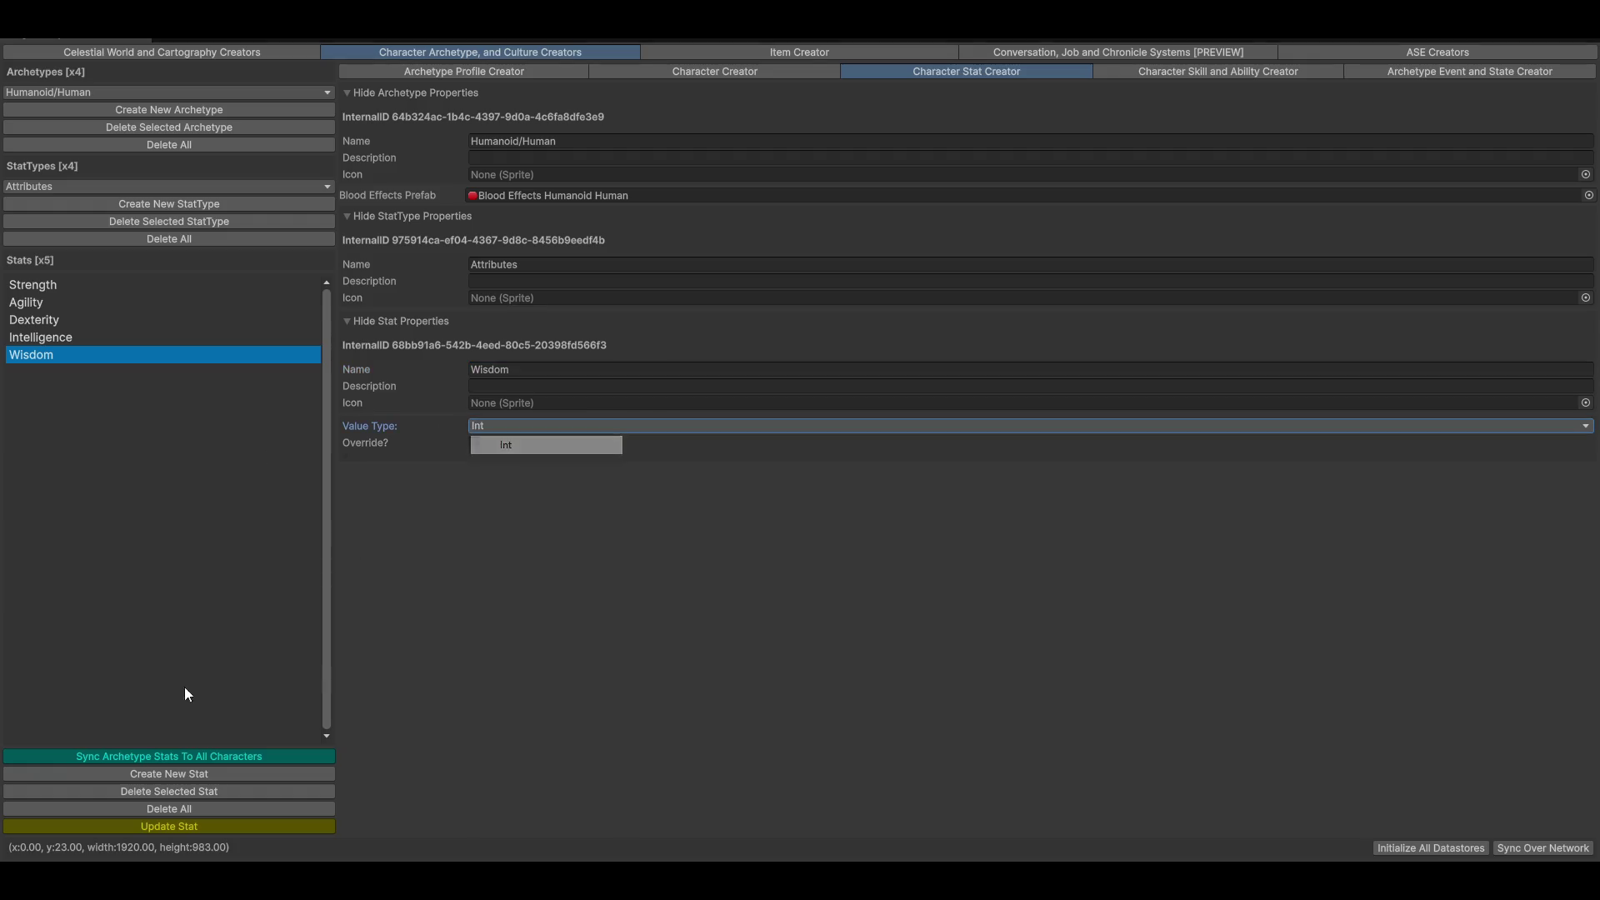
pyautogui.click(124, 829)
# Change Intelligence's value type to Int, save it, and return to Character Creator
pyautogui.click(46, 339)
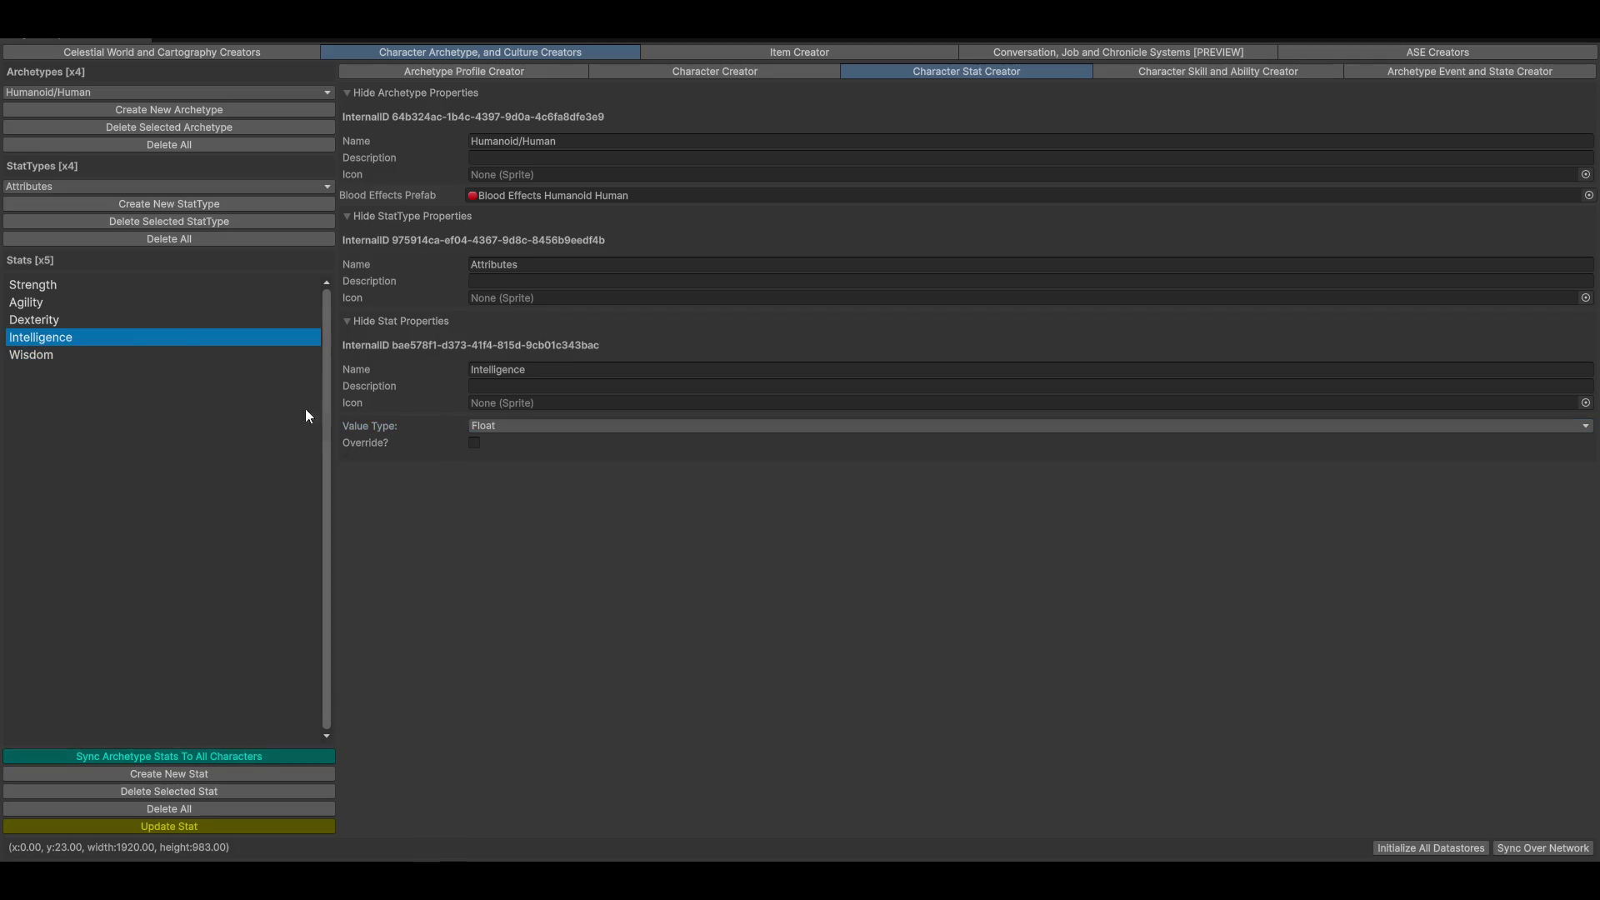
pyautogui.click(535, 428)
pyautogui.click(505, 446)
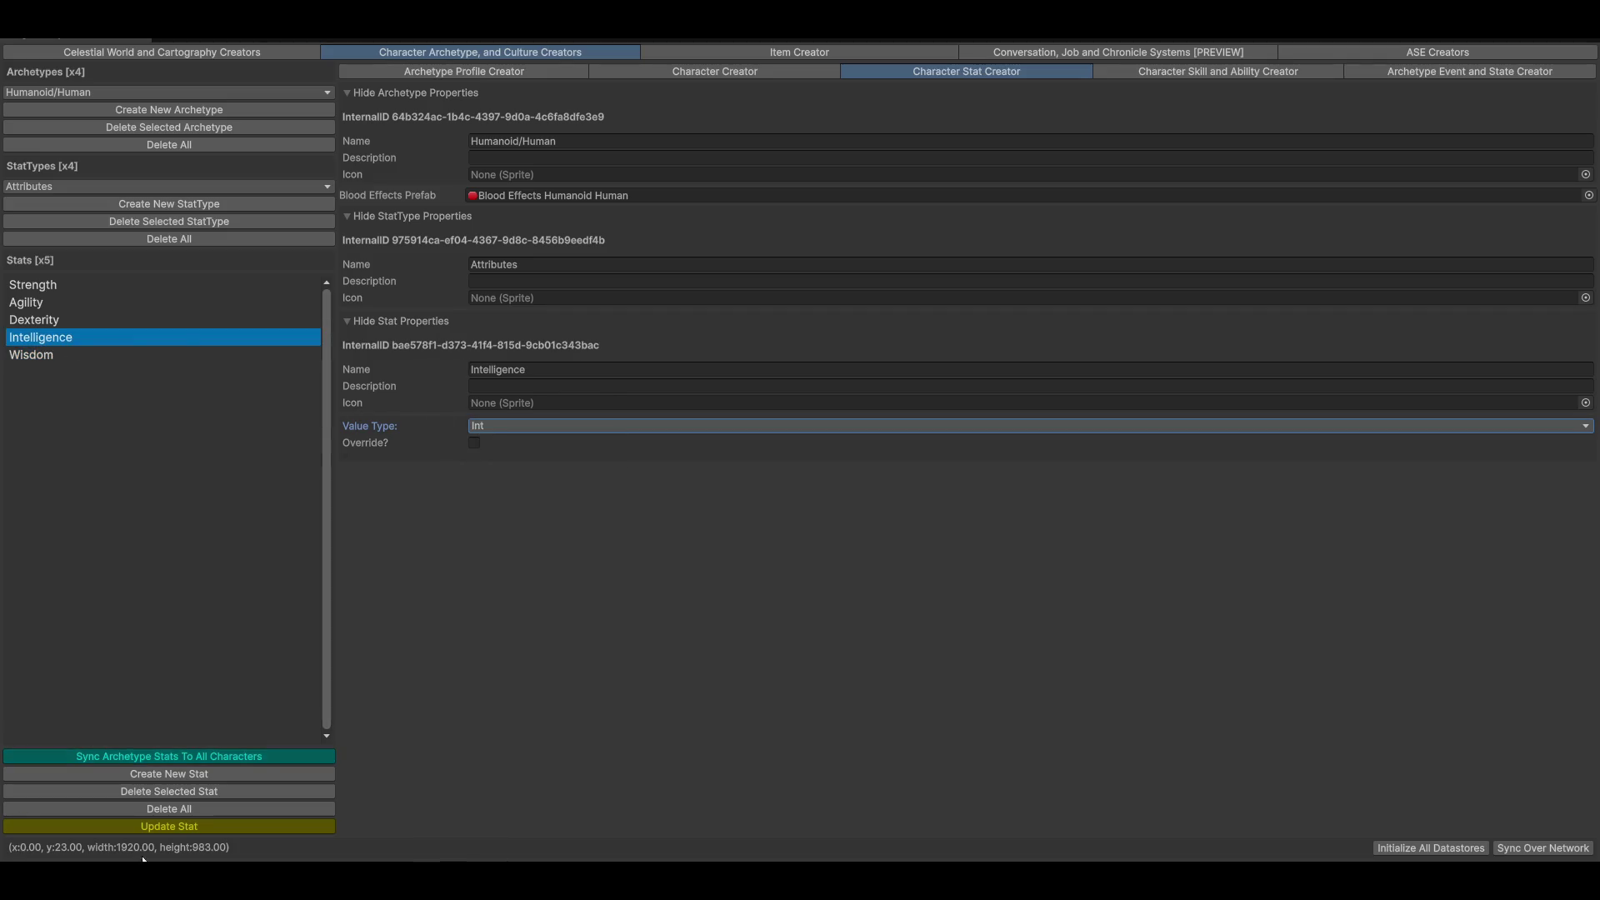
pyautogui.click(124, 827)
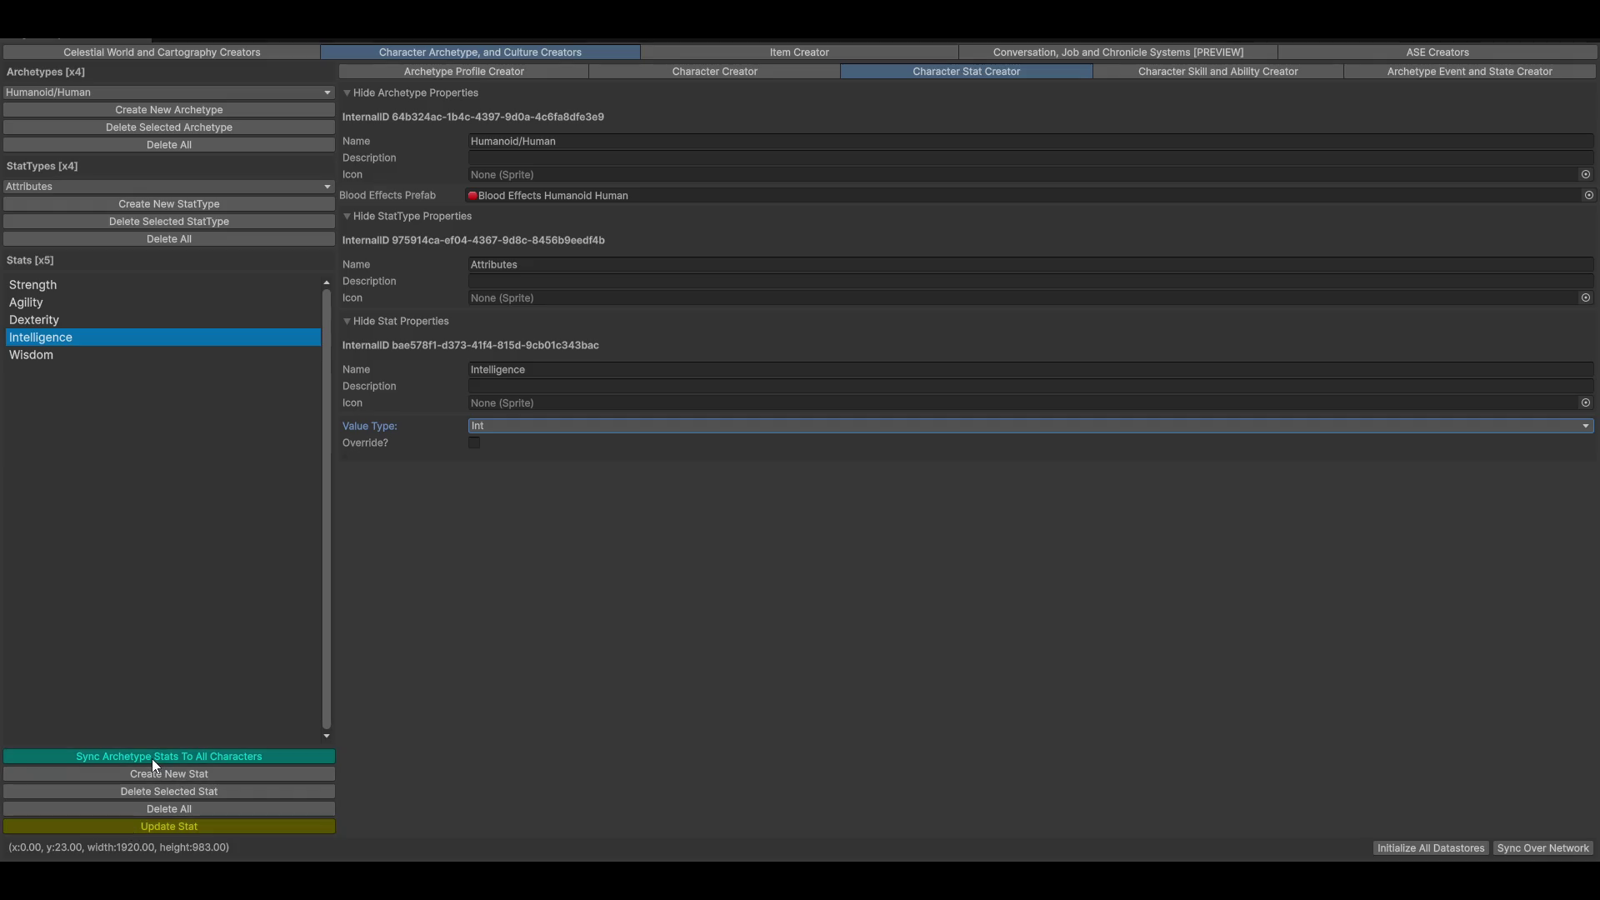
pyautogui.click(707, 70)
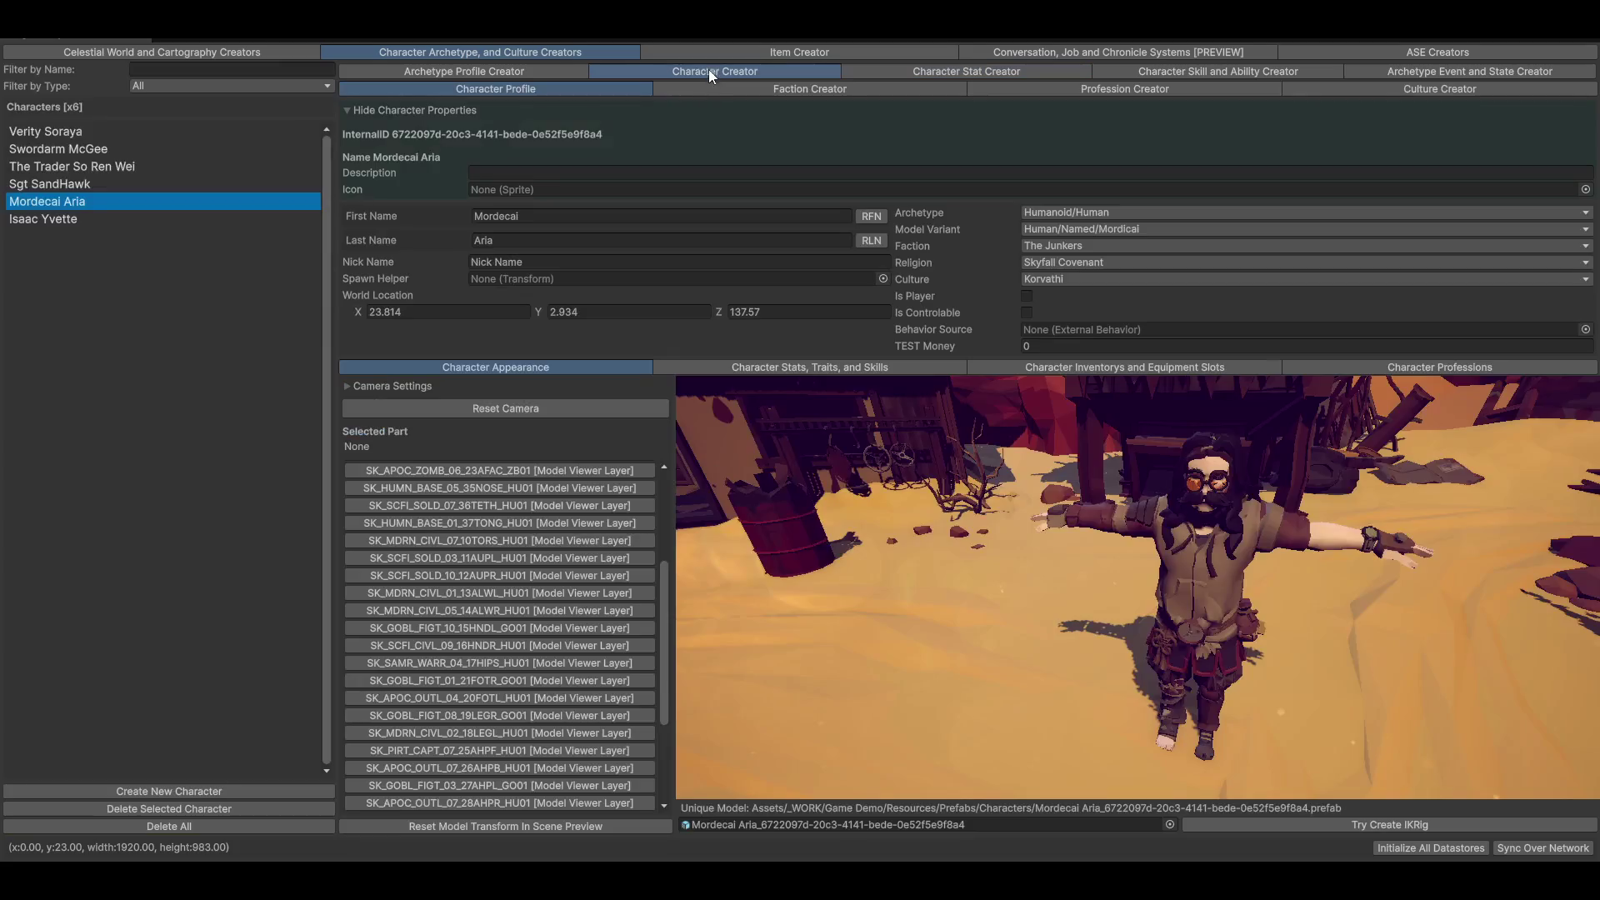
# On the character stats page, reset Wisdom to 0, then select the first character
pyautogui.click(811, 371)
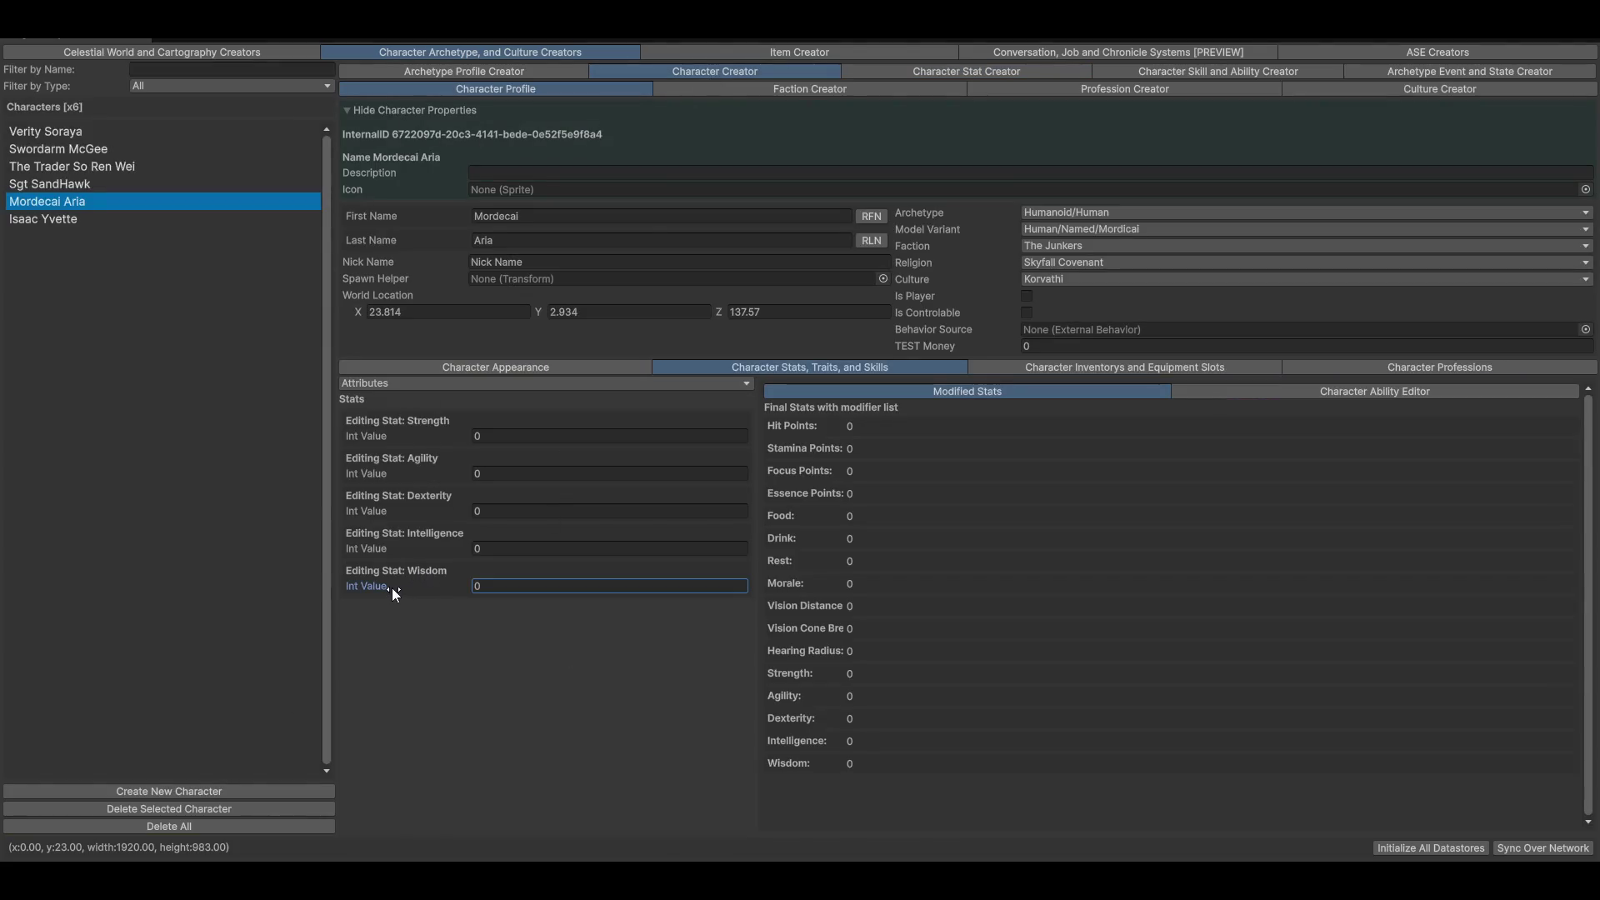
pyautogui.moveTo(391, 587); pyautogui.dragTo(403, 589)
pyautogui.doubleClick(485, 587)
pyautogui.write('0')
pyautogui.click(48, 131)
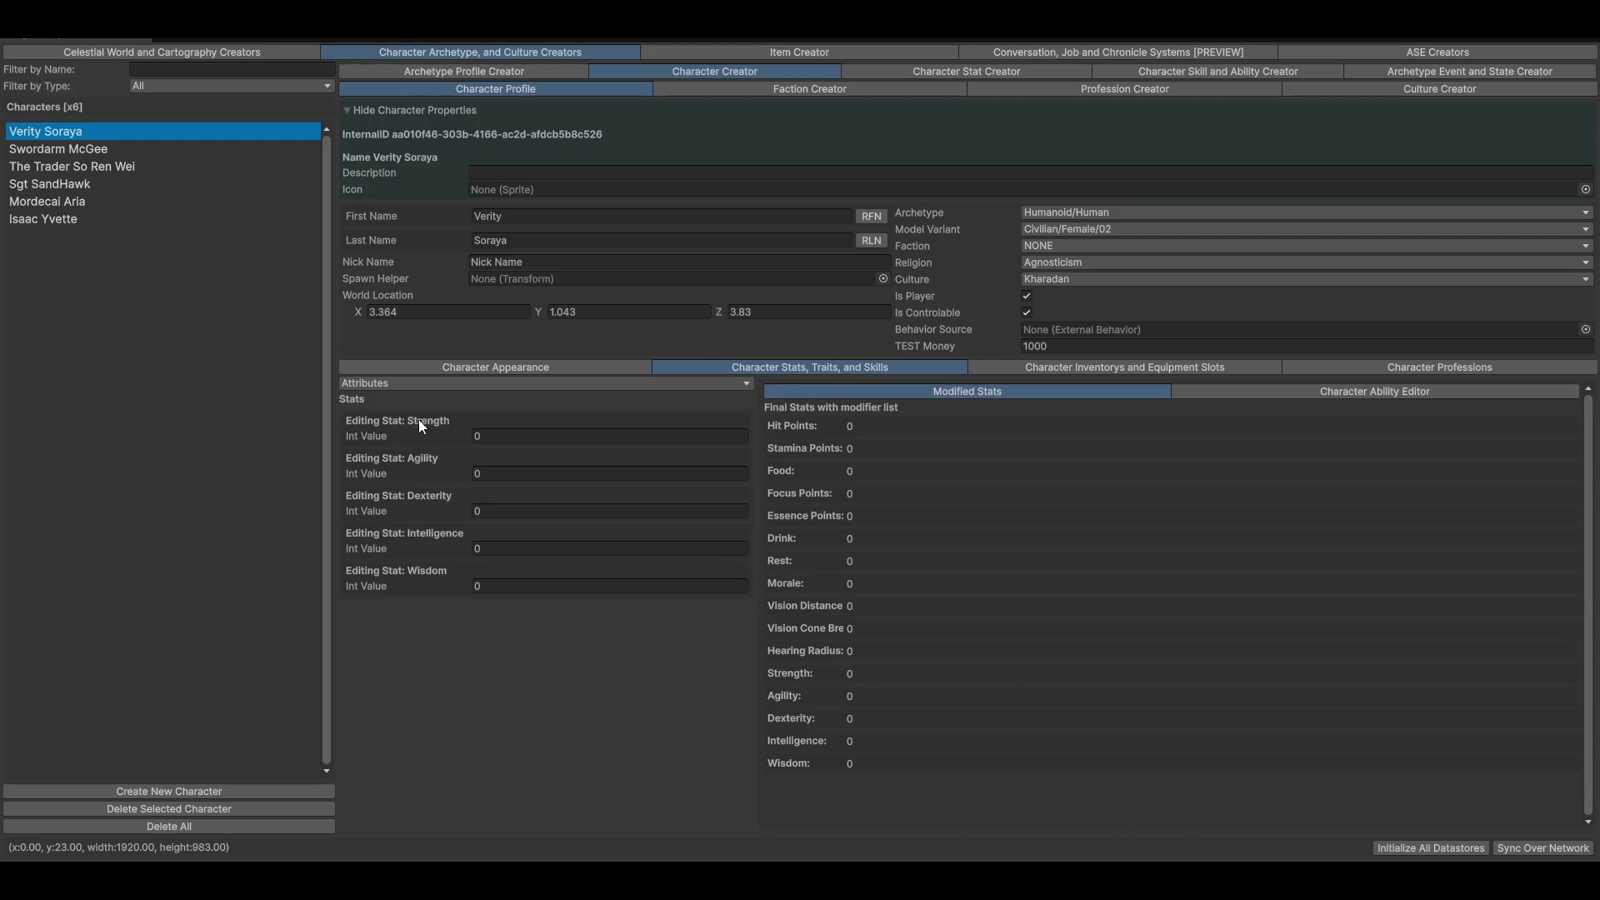
# In the character stats, add a Charisma attribute stat with an Int value type
pyautogui.click(901, 70)
pyautogui.click(163, 777)
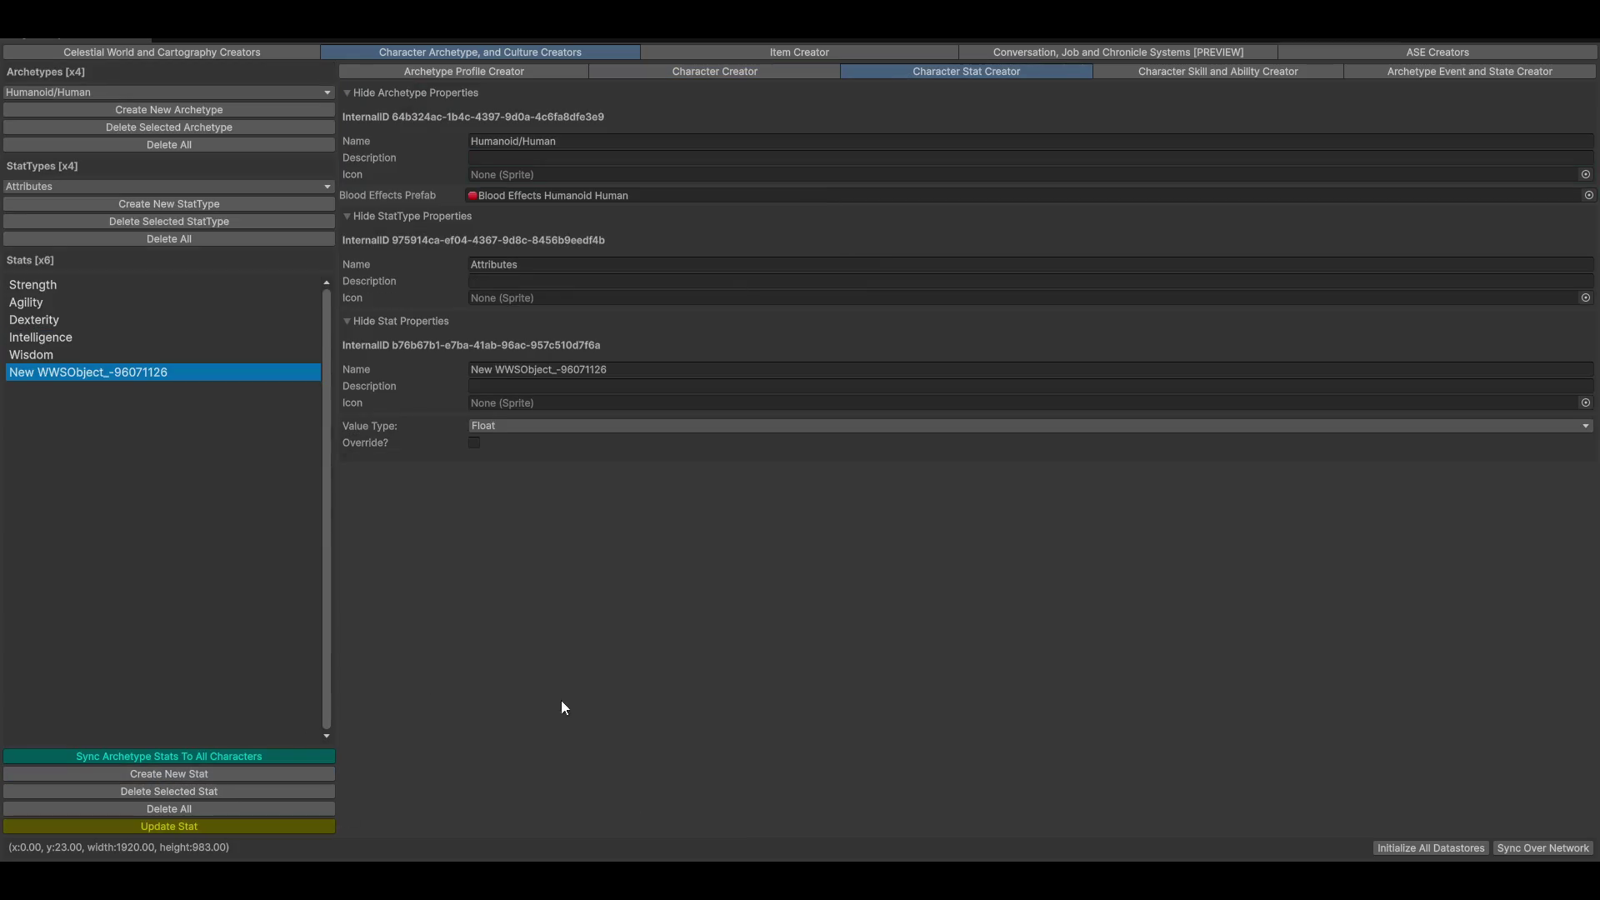
pyautogui.click(699, 371)
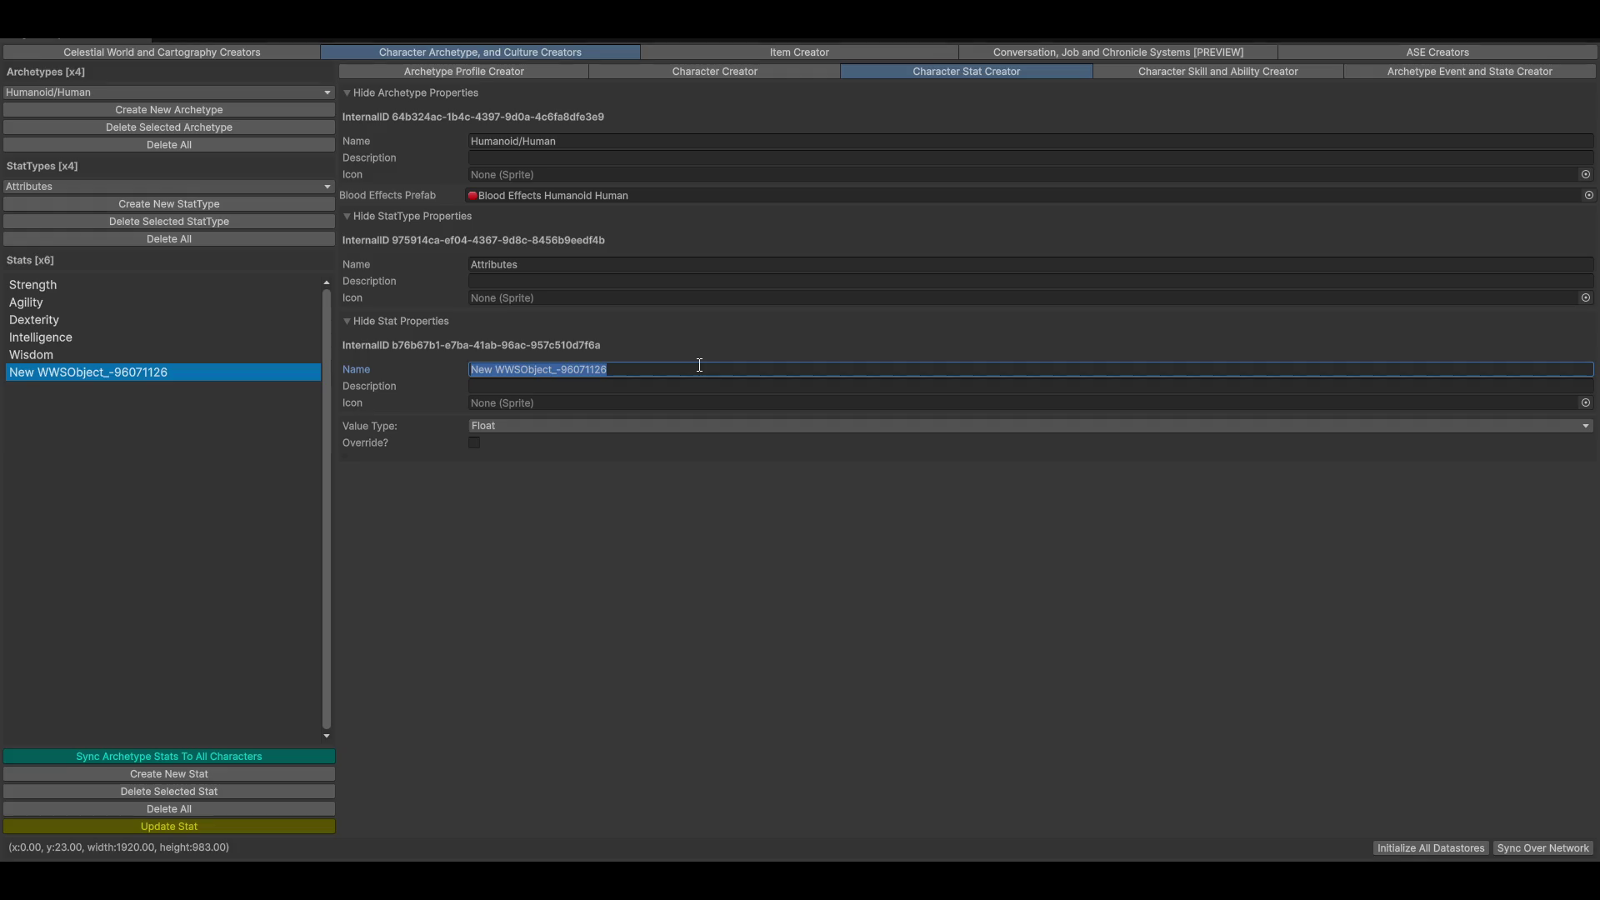
pyautogui.write('Charisma')
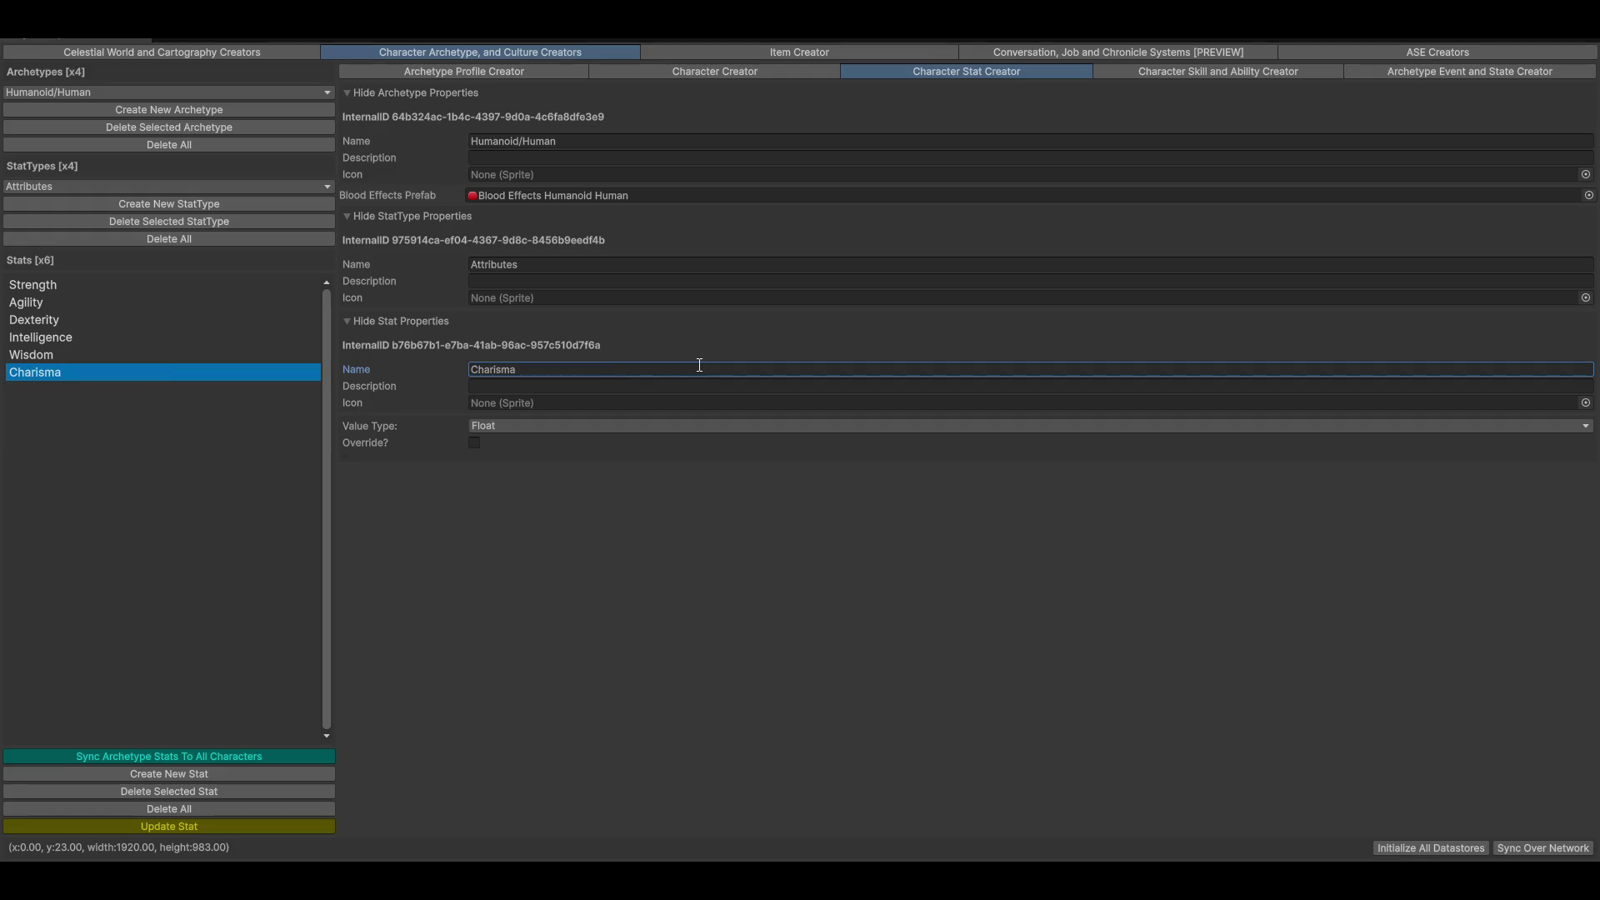
pyautogui.click(506, 425)
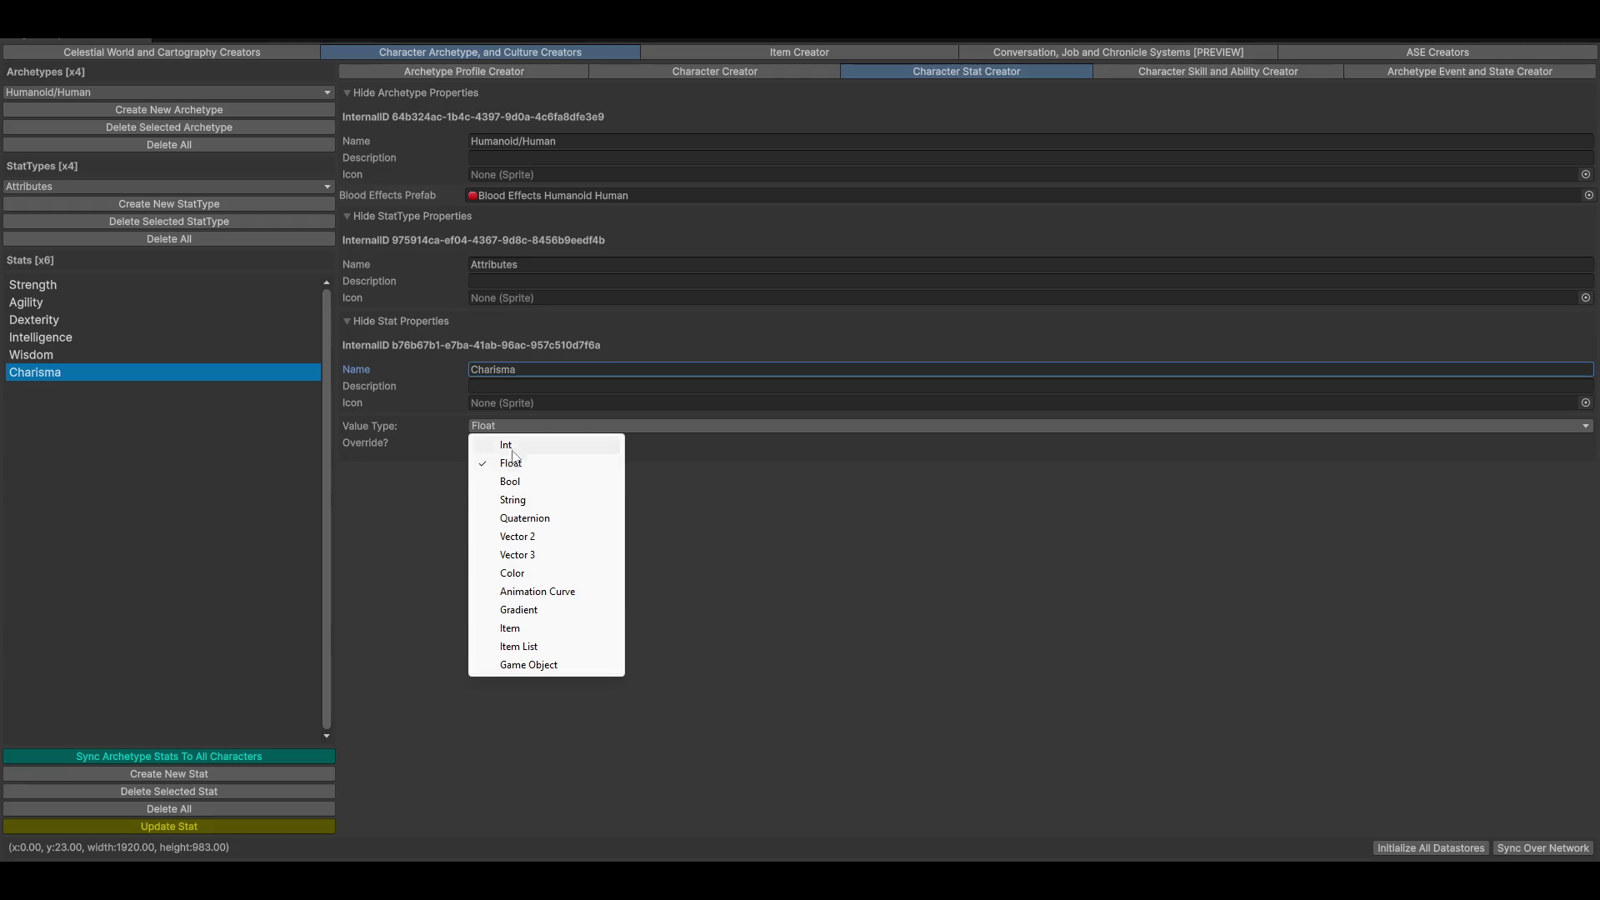
pyautogui.click(512, 450)
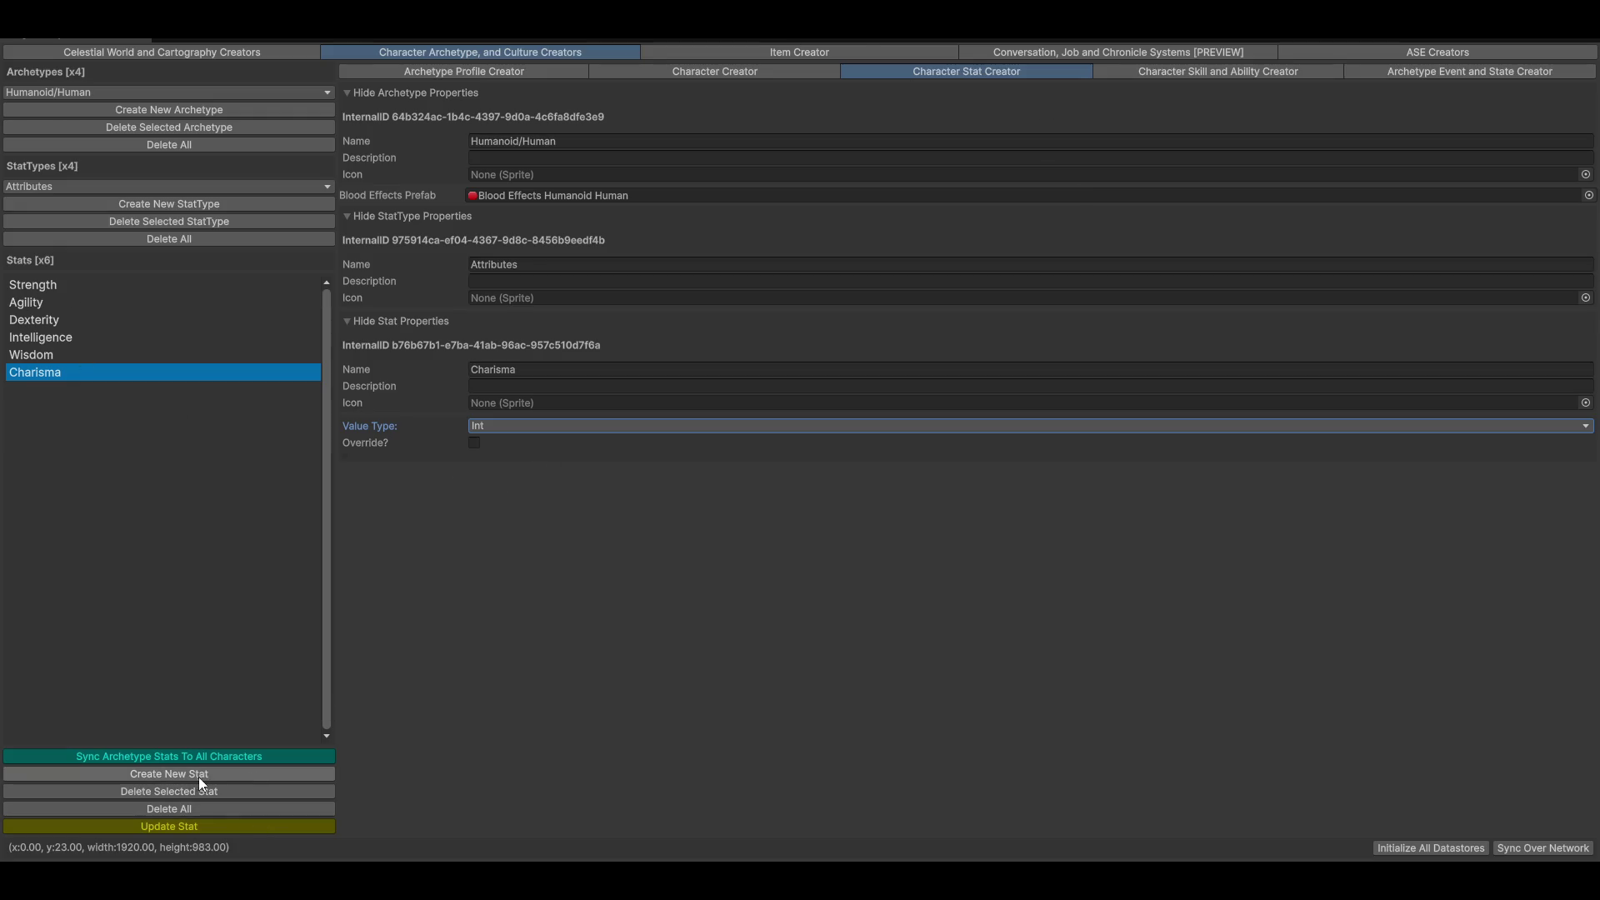
# Create a Fortitude attribute stat set to Int and update it
pyautogui.click(148, 772)
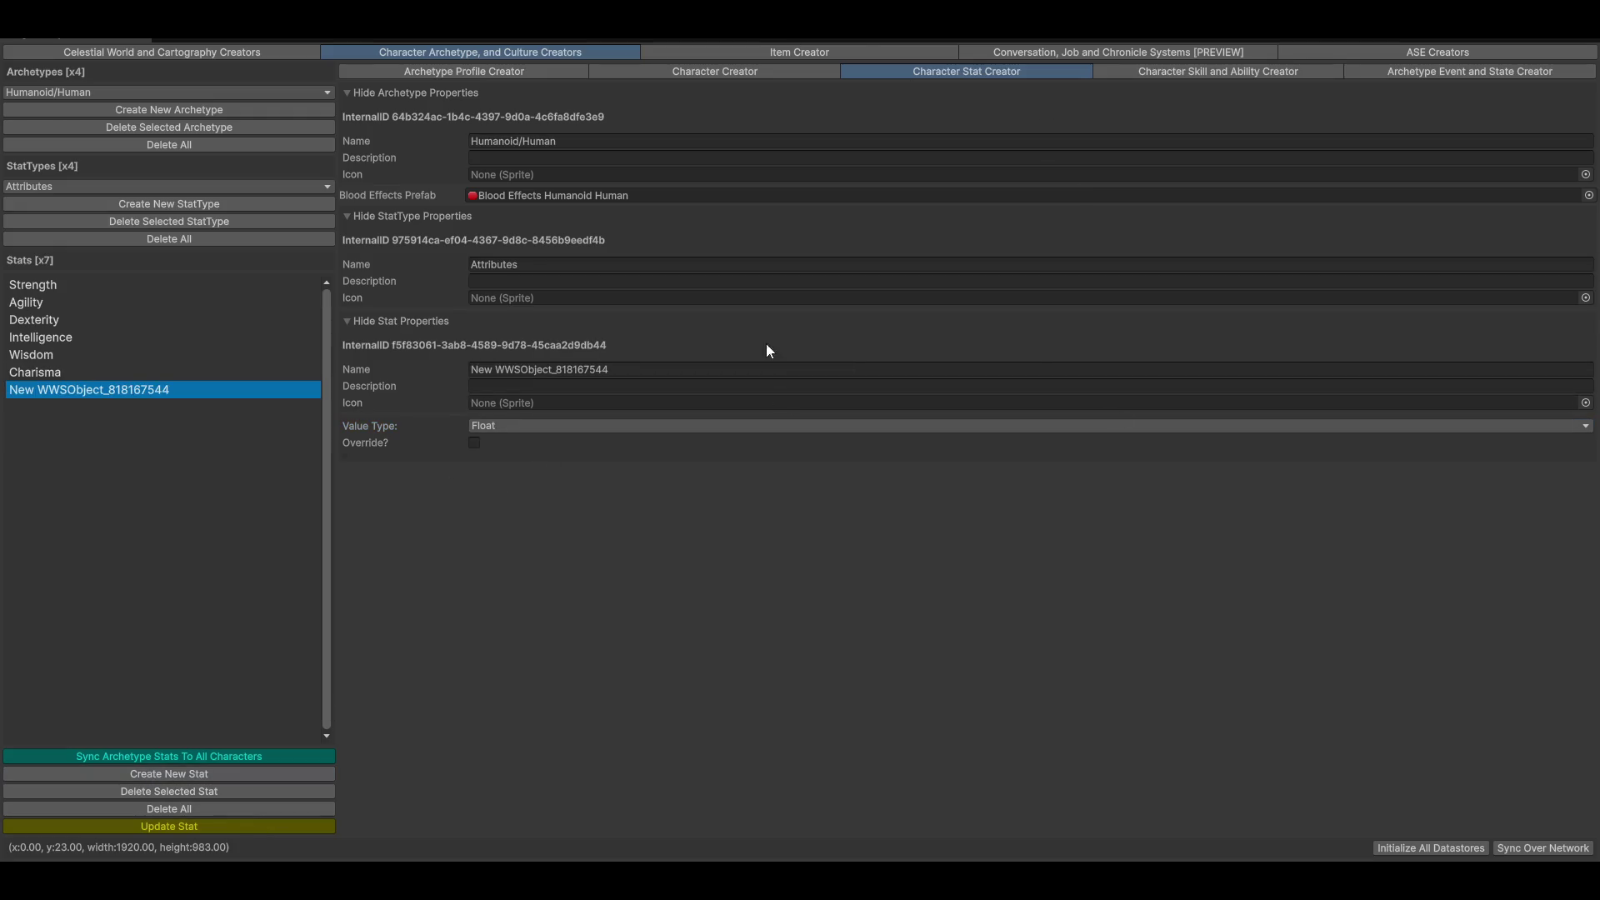
pyautogui.click(671, 372)
pyautogui.write('Fo')
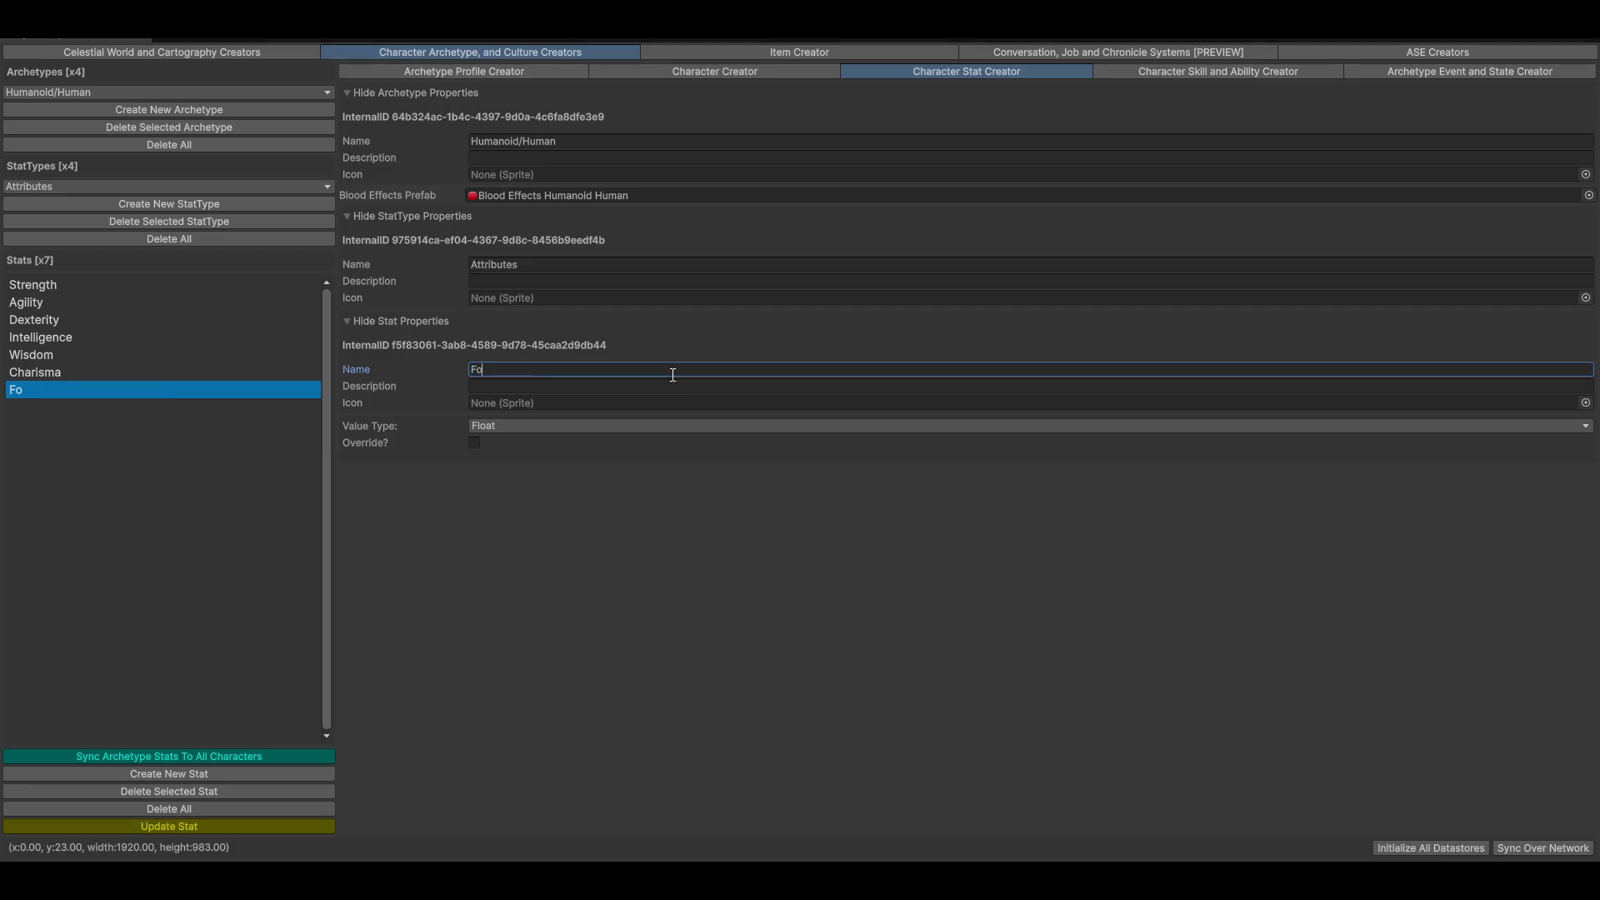
pyautogui.write('rtitude')
pyautogui.click(528, 428)
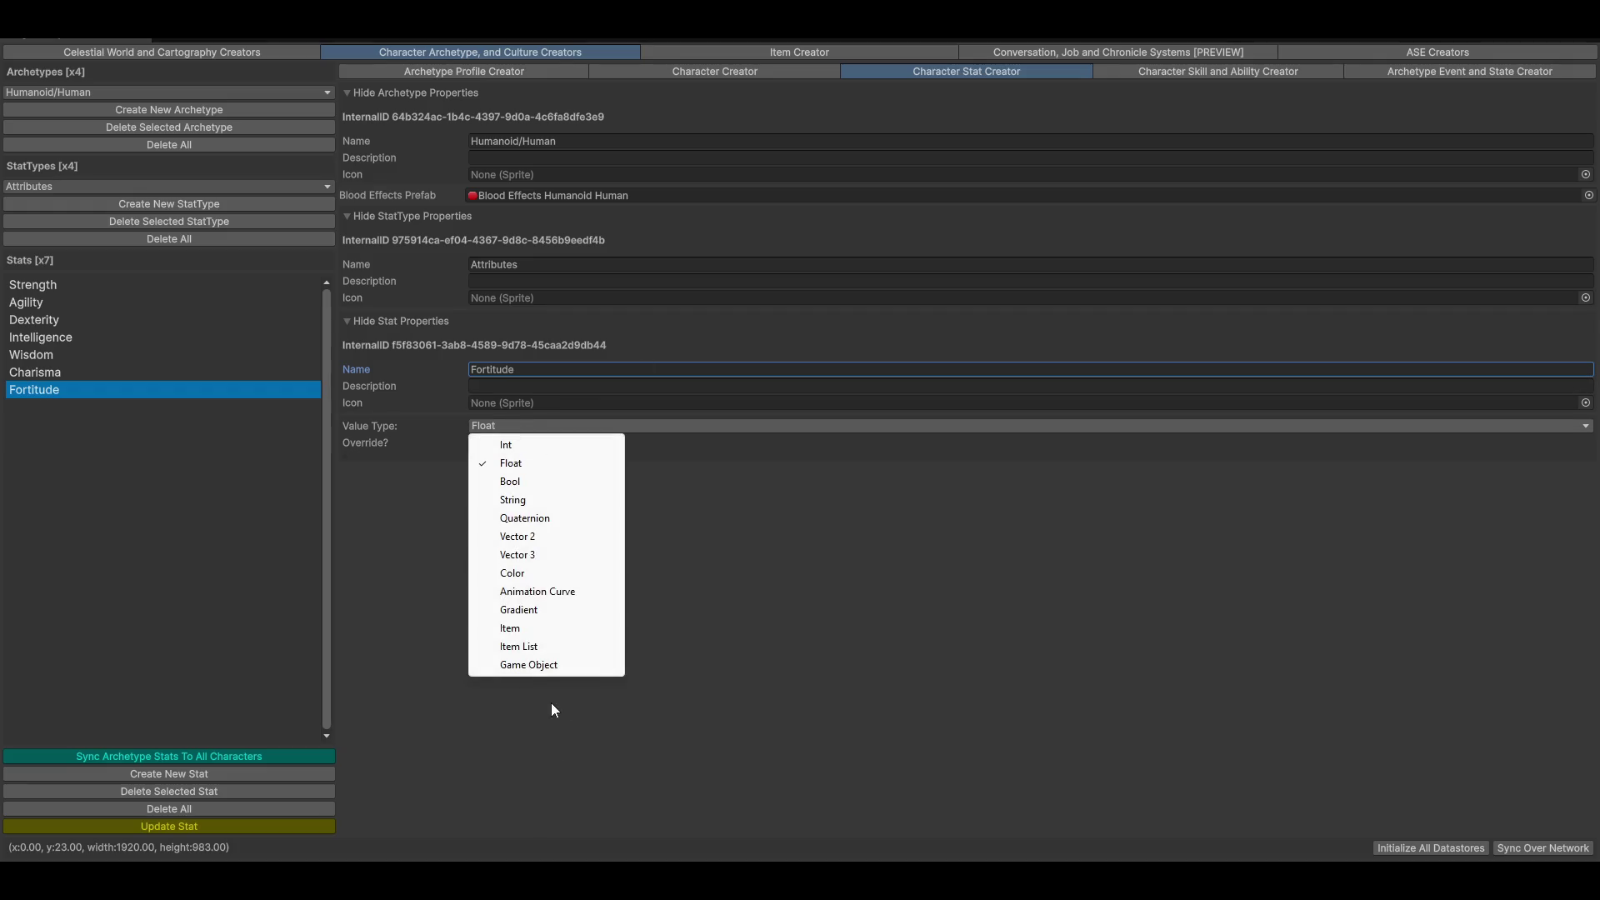
pyautogui.click(508, 445)
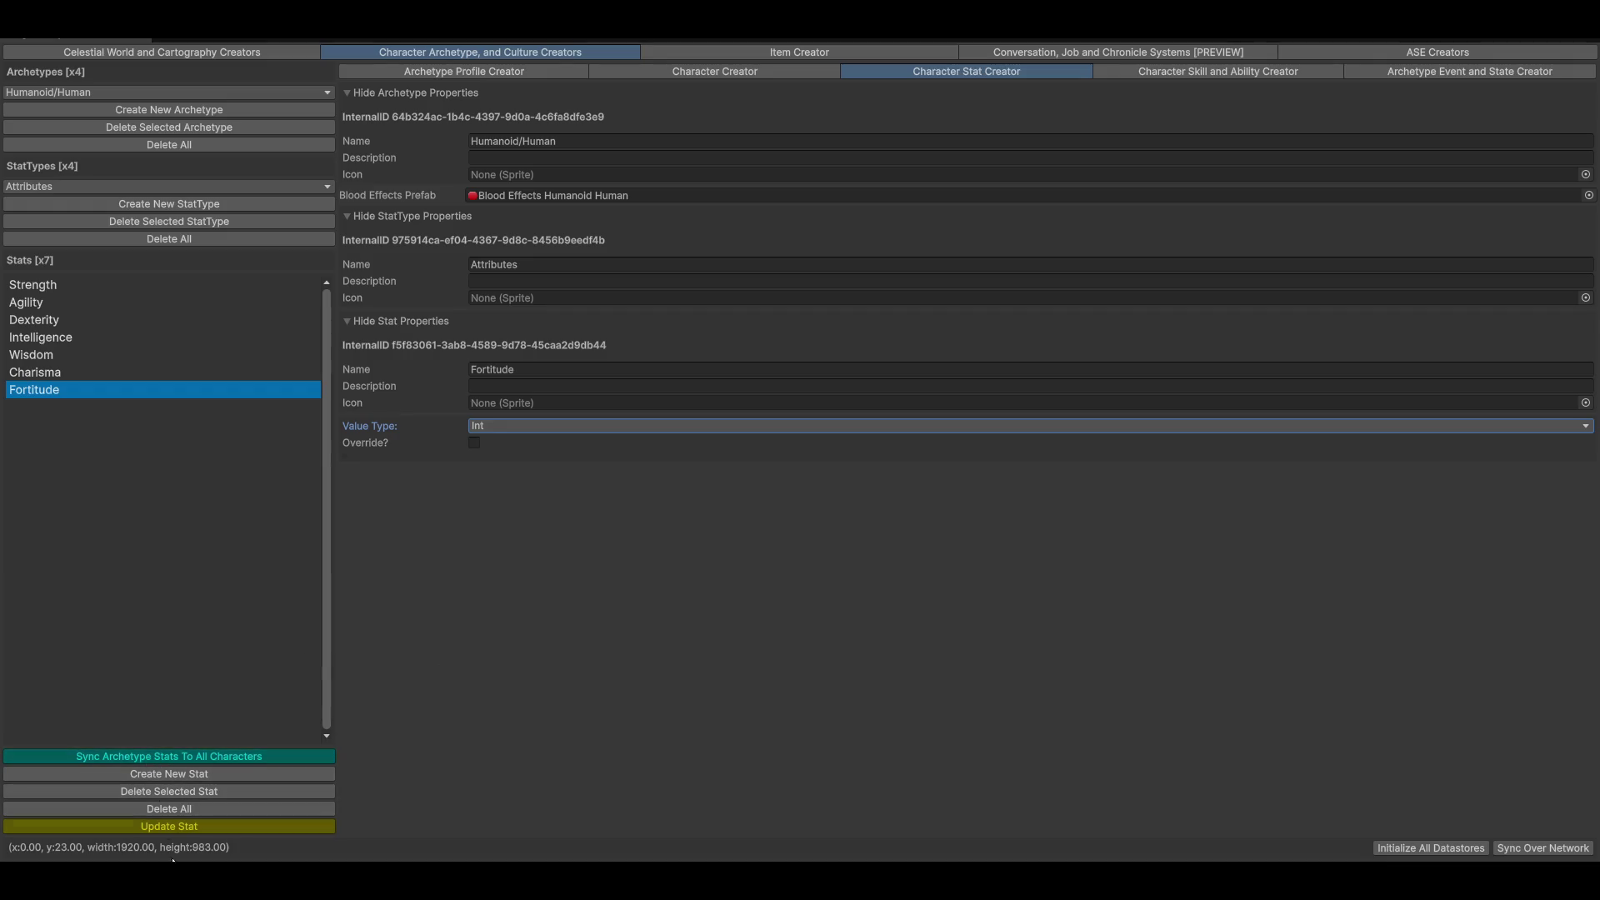
pyautogui.click(143, 826)
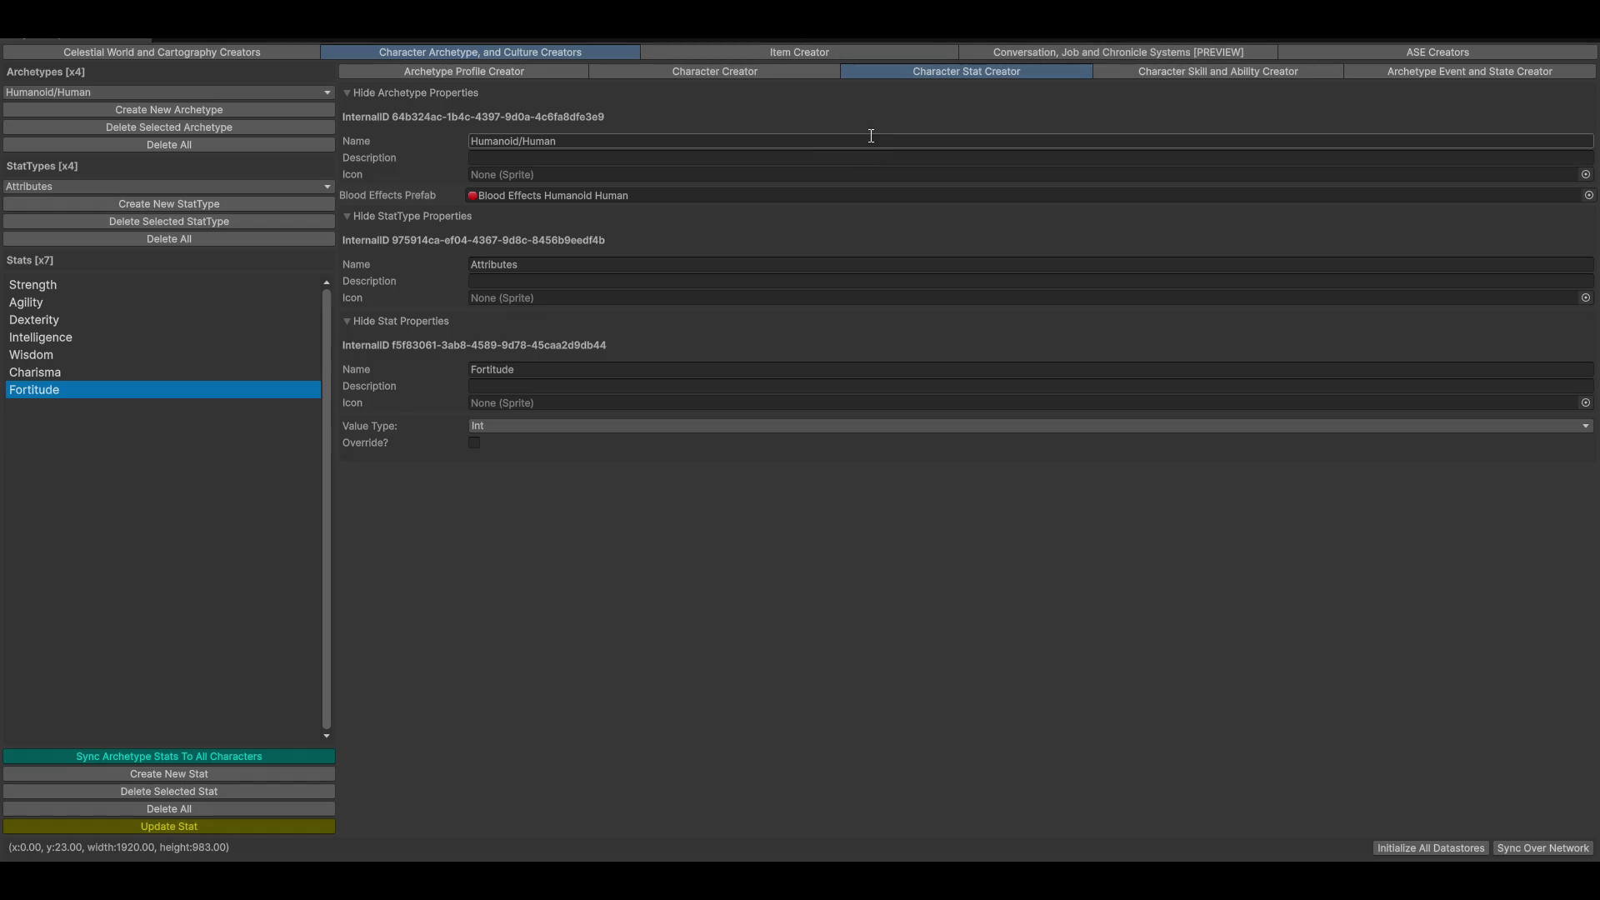
# Open the Single Sword Technique ability tree and pan across its nodes
pyautogui.click(1184, 74)
pyautogui.scroll(-5, 1071, 646)
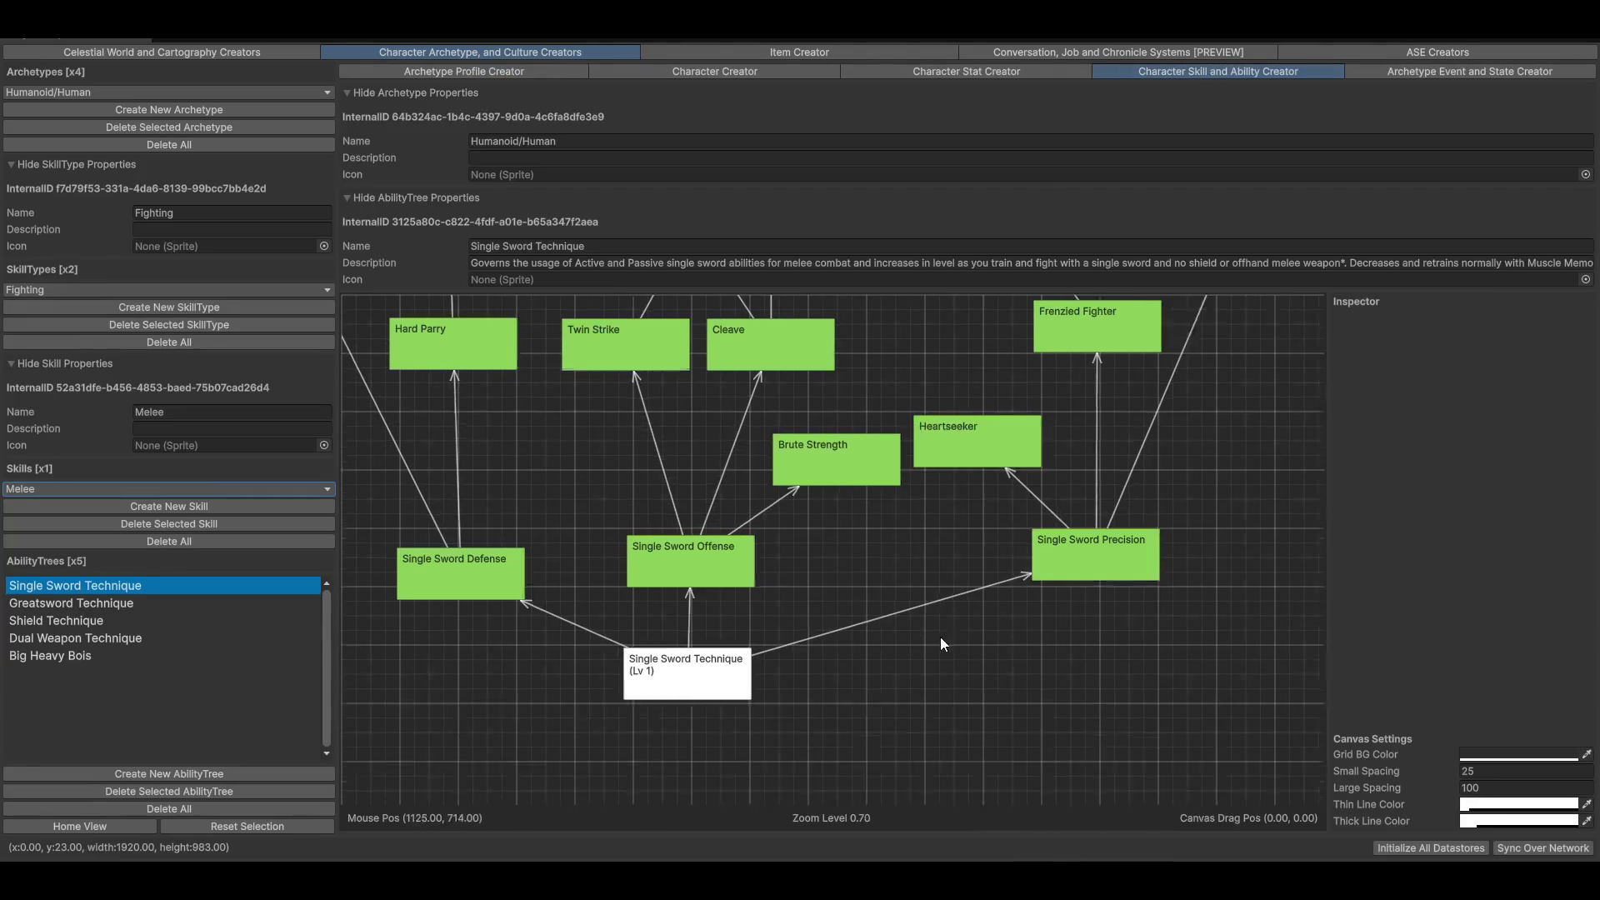
pyautogui.moveTo(1071, 647)
pyautogui.mouseDown()
pyautogui.moveTo(1033, 541)
pyautogui.moveTo(1086, 489)
pyautogui.moveTo(796, 785)
pyautogui.mouseUp()
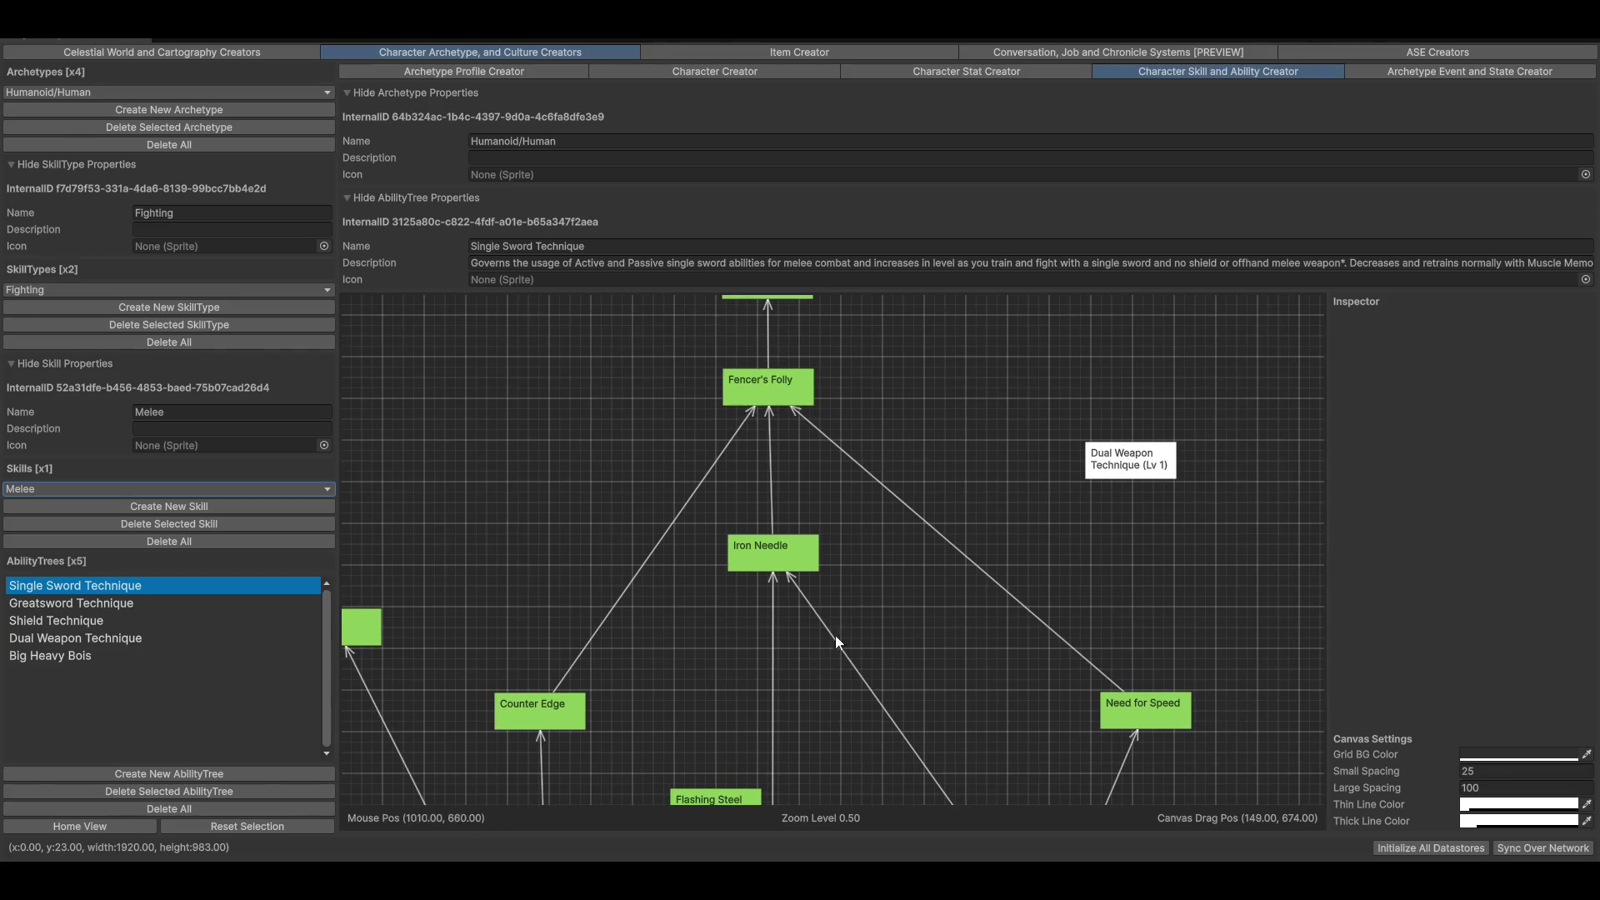
pyautogui.moveTo(509, 757)
pyautogui.mouseDown()
pyautogui.moveTo(761, 517)
pyautogui.moveTo(761, 375)
pyautogui.mouseUp()
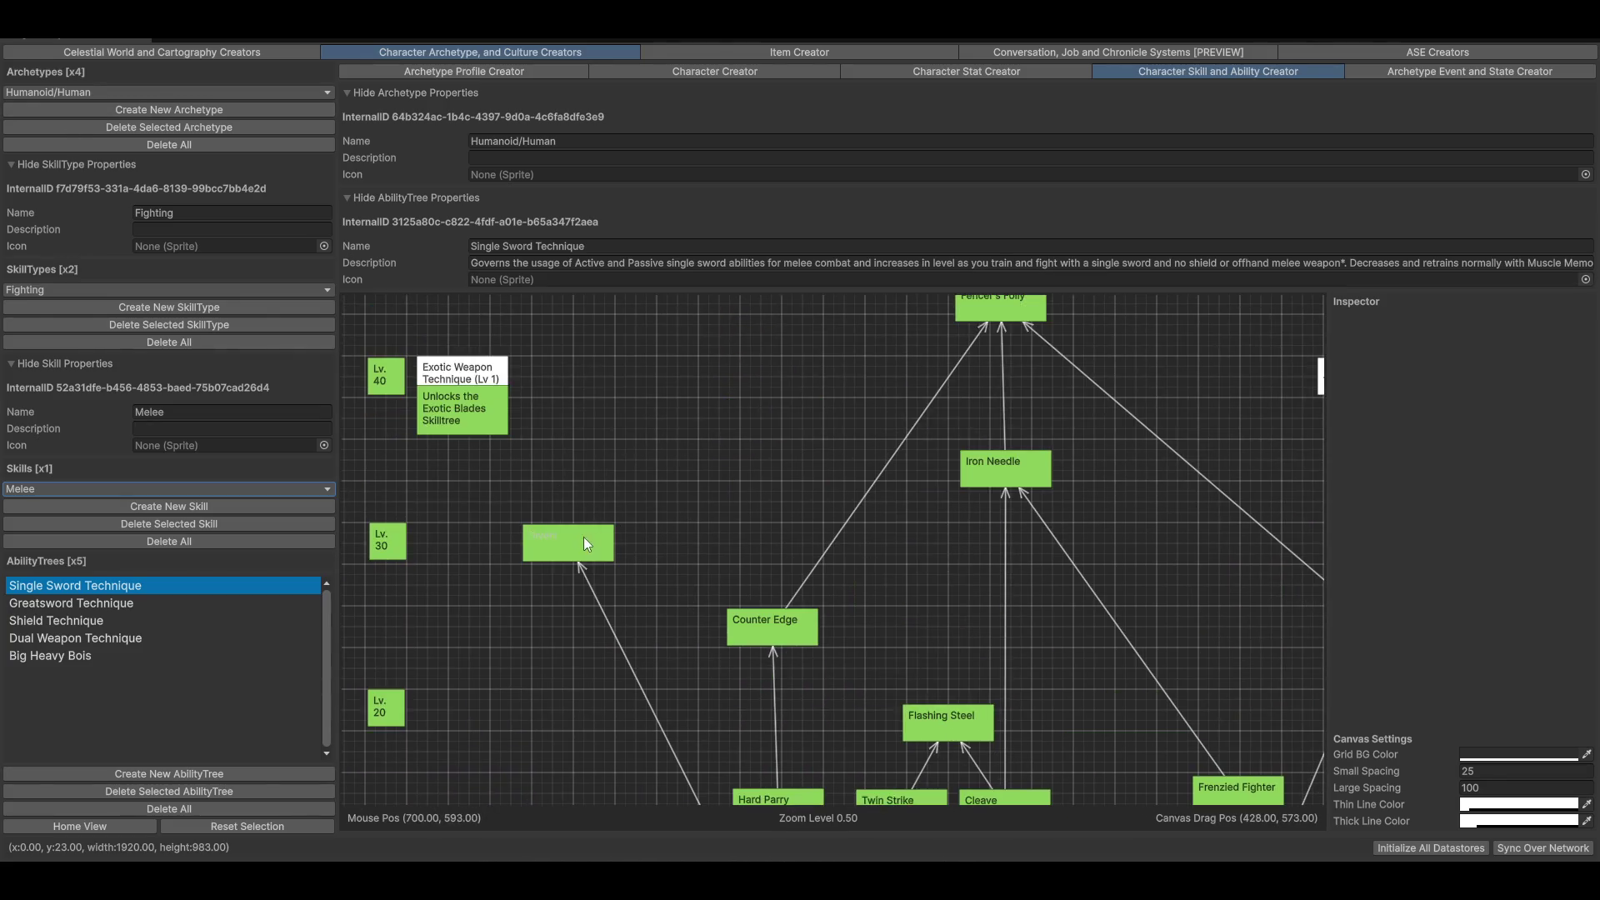
# Nudge the Divert node, then bring up the ScrAxe (tier 1) item in the Item Creator
pyautogui.moveTo(588, 544); pyautogui.dragTo(600, 569)
pyautogui.moveTo(834, 583); pyautogui.dragTo(651, 515)
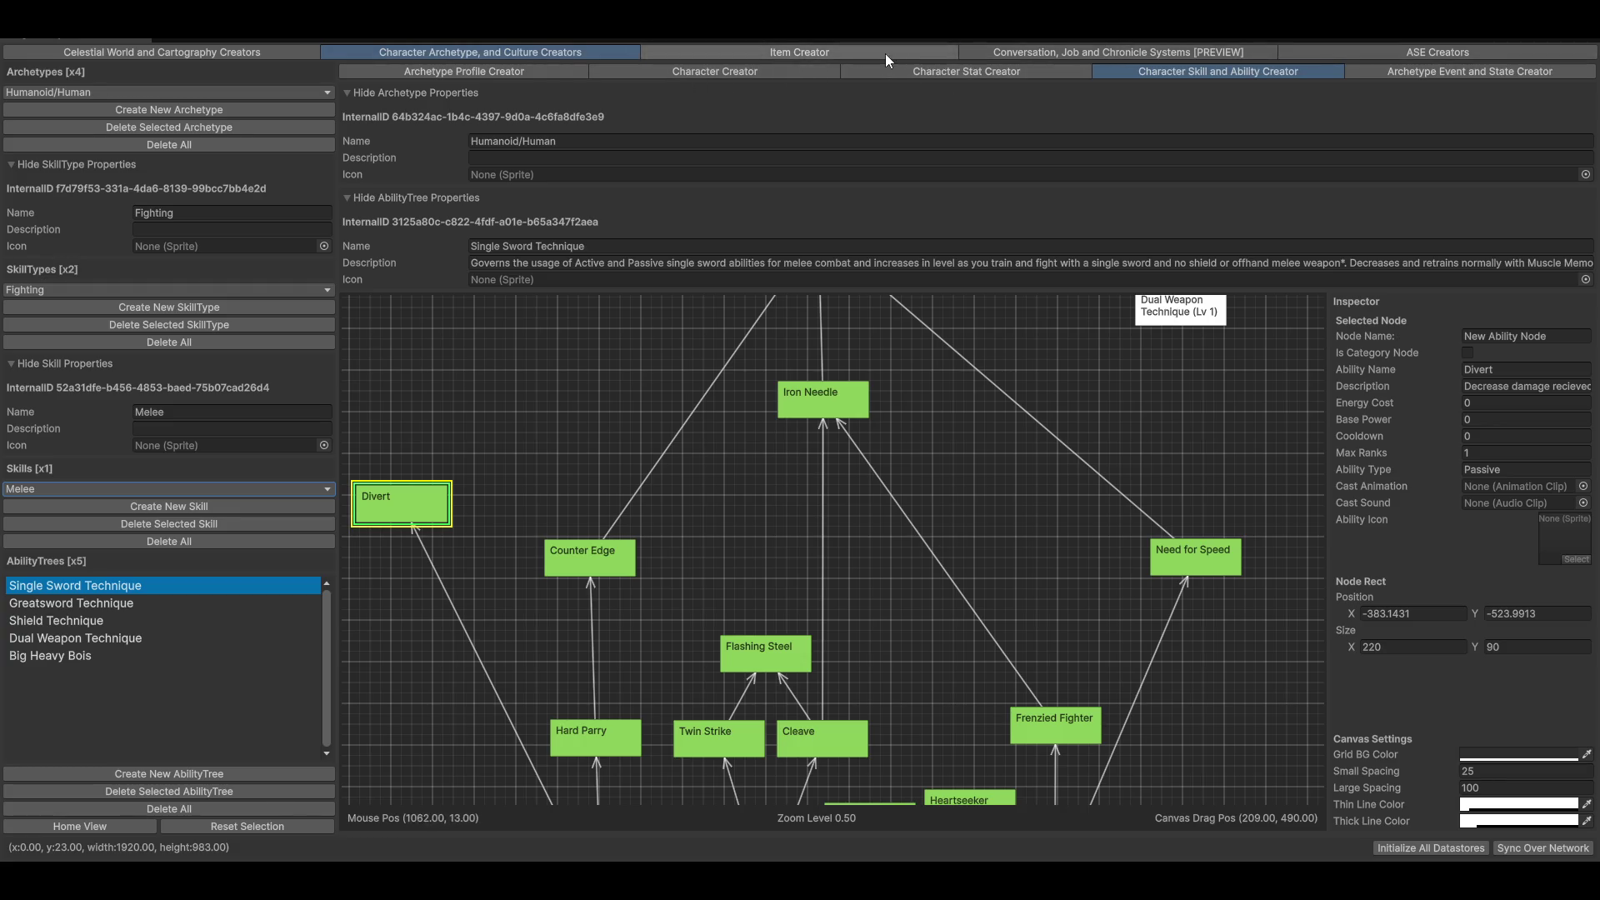
pyautogui.click(879, 54)
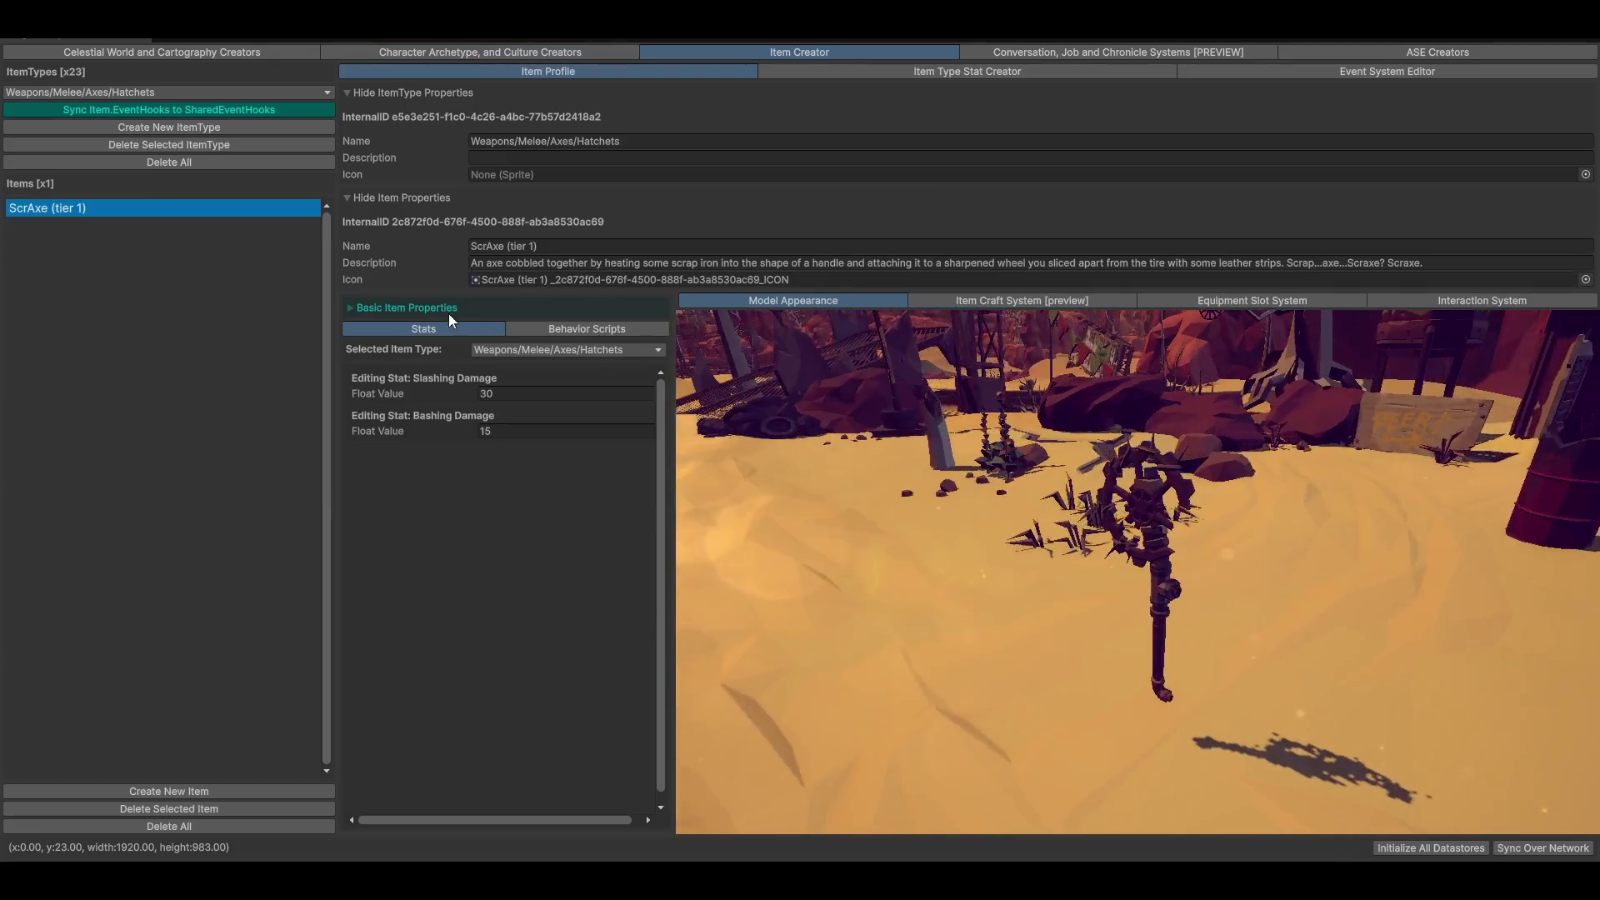
# Expand the ScrAxe's basic item properties and browse its crafting graph
pyautogui.click(448, 310)
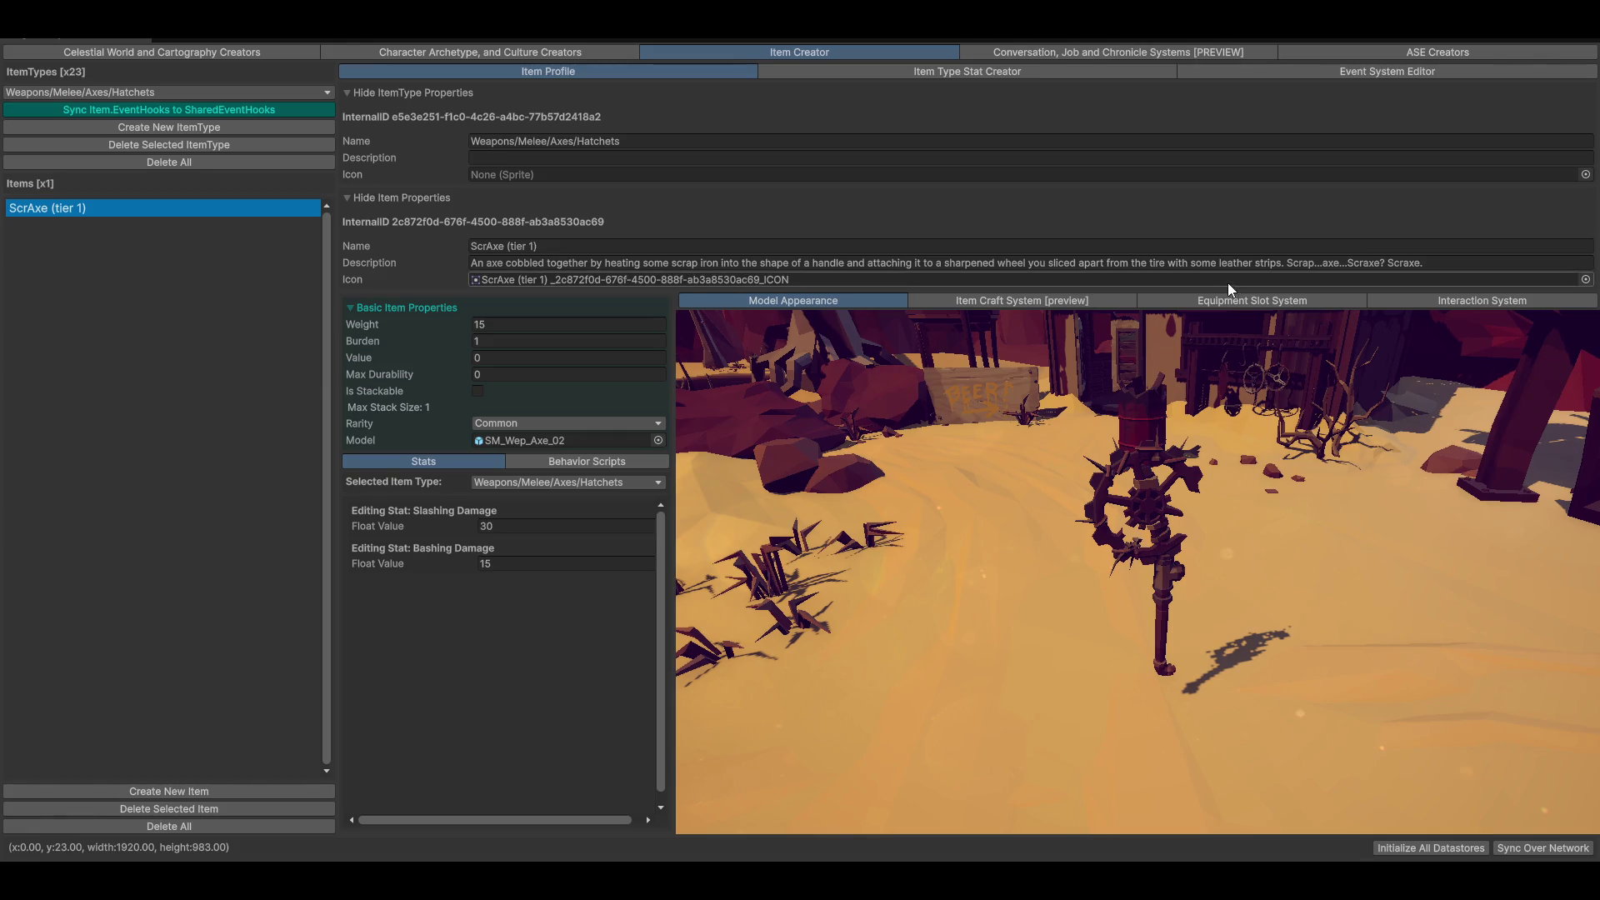
pyautogui.click(1039, 302)
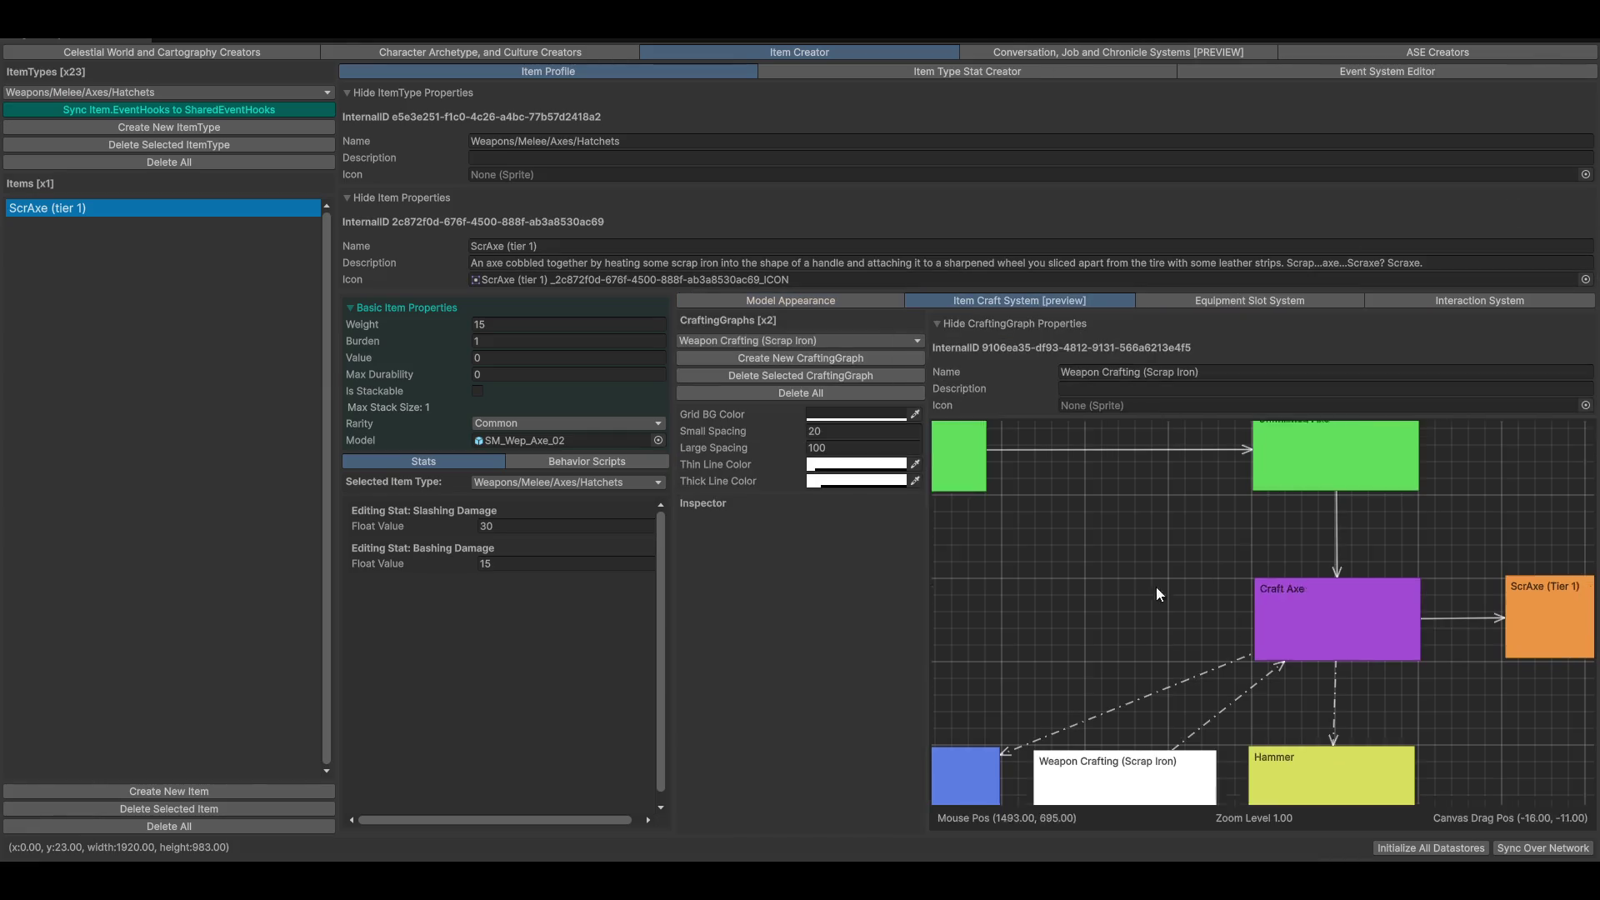
pyautogui.scroll(-5, 1146, 500)
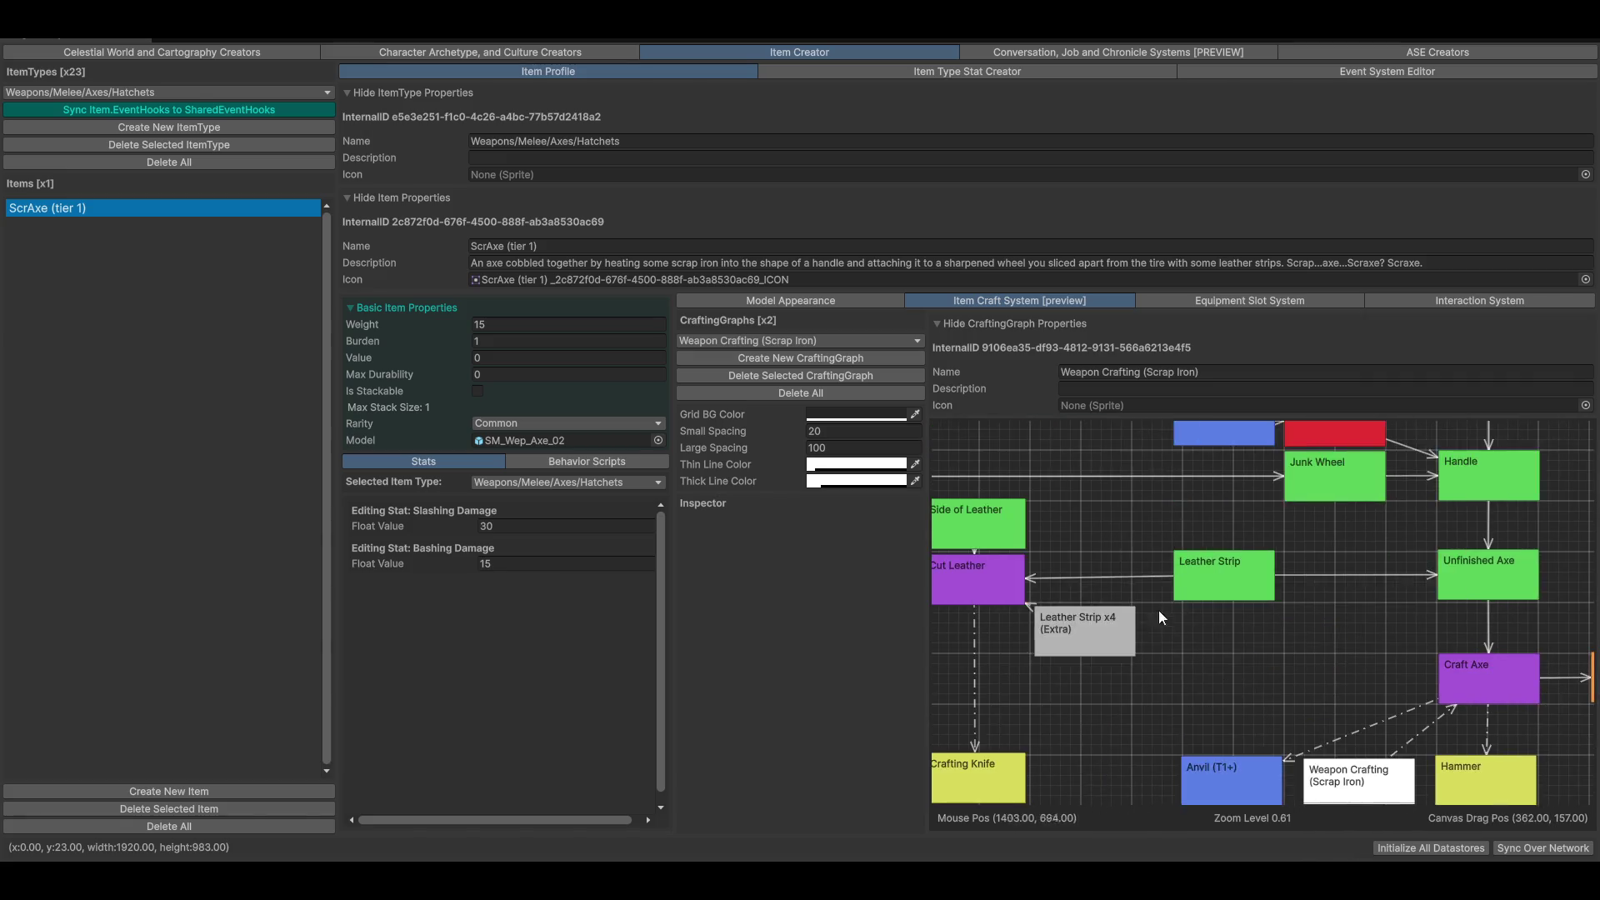
pyautogui.moveTo(1162, 617); pyautogui.dragTo(1433, 656)
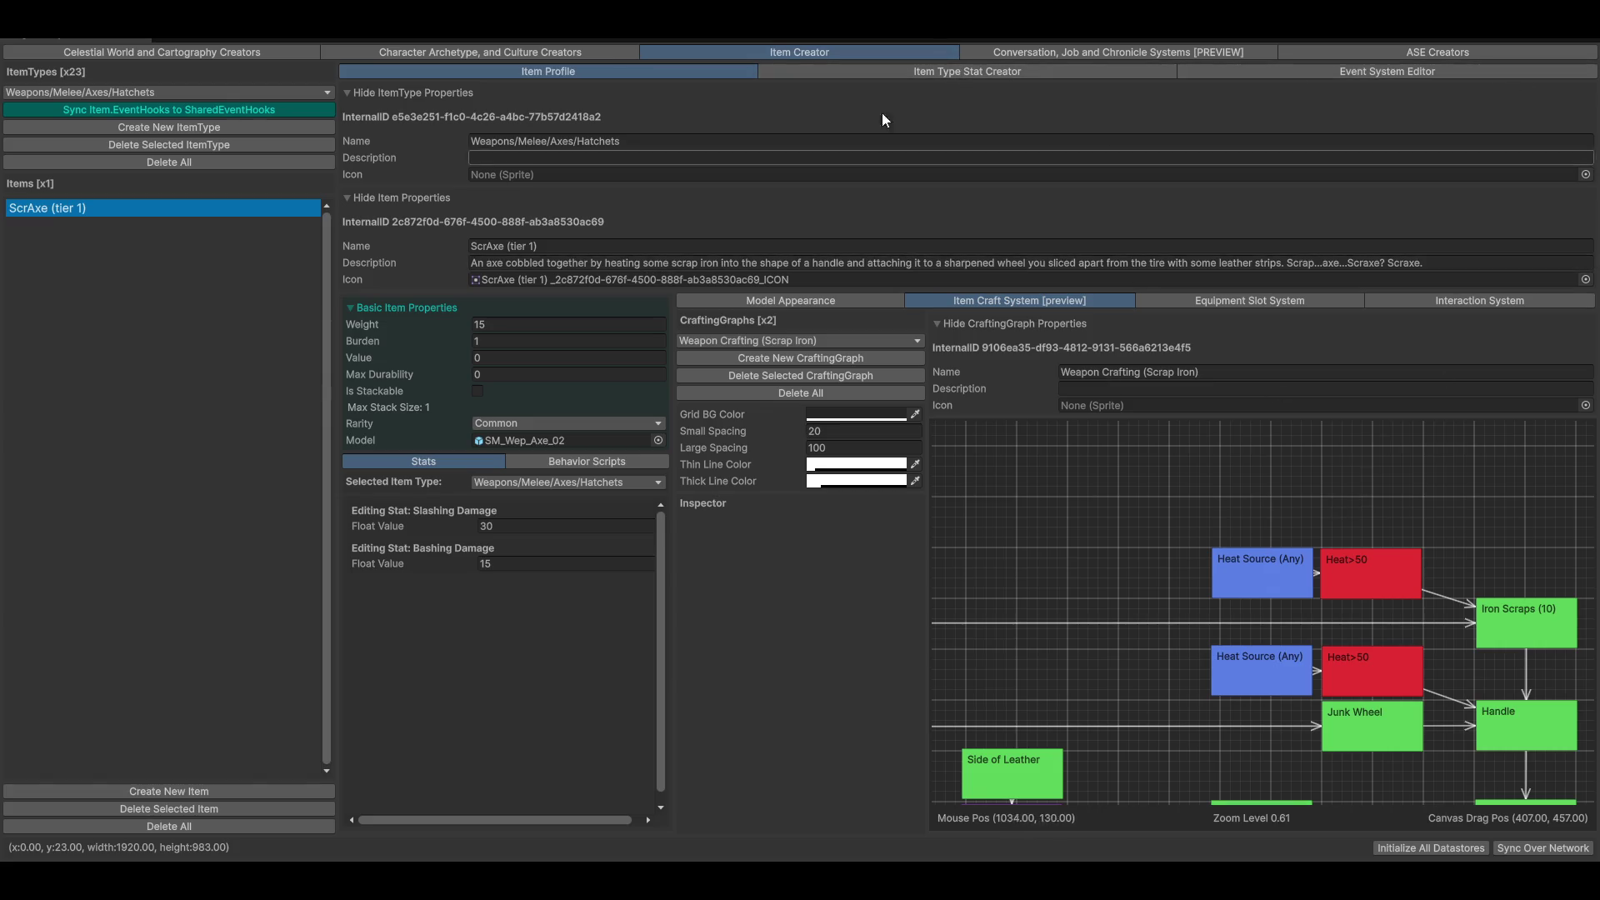
# Review the hatchet item-type stats, then return to the main Unity editor
pyautogui.click(923, 71)
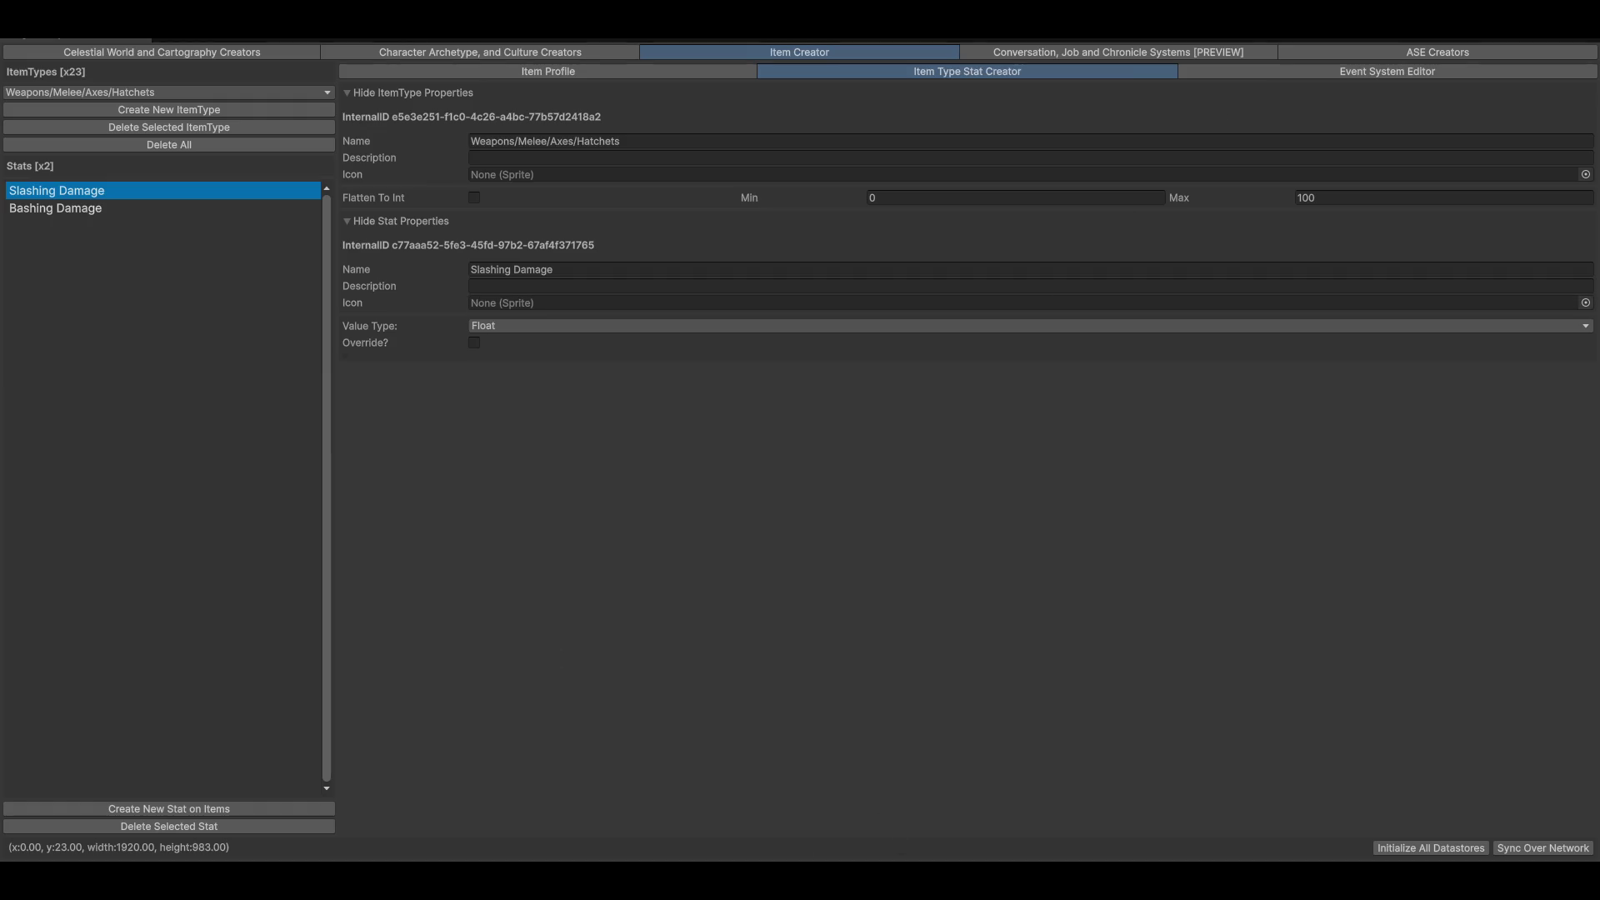
pyautogui.moveTo(1114, 884)
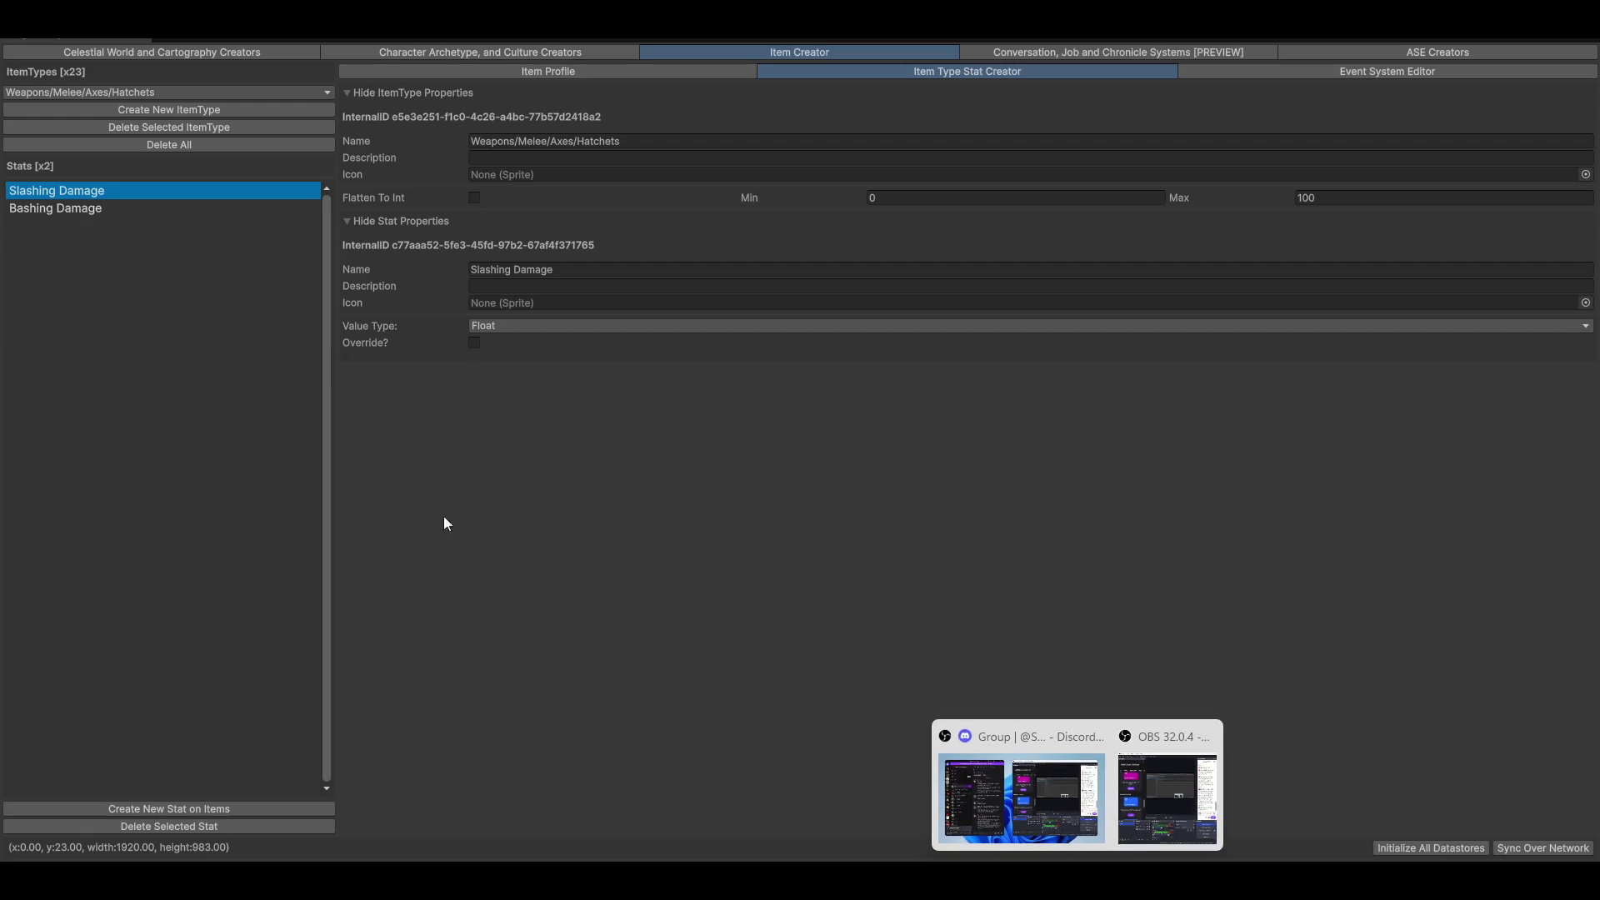
pyautogui.hotkey('alt', 'Tab')
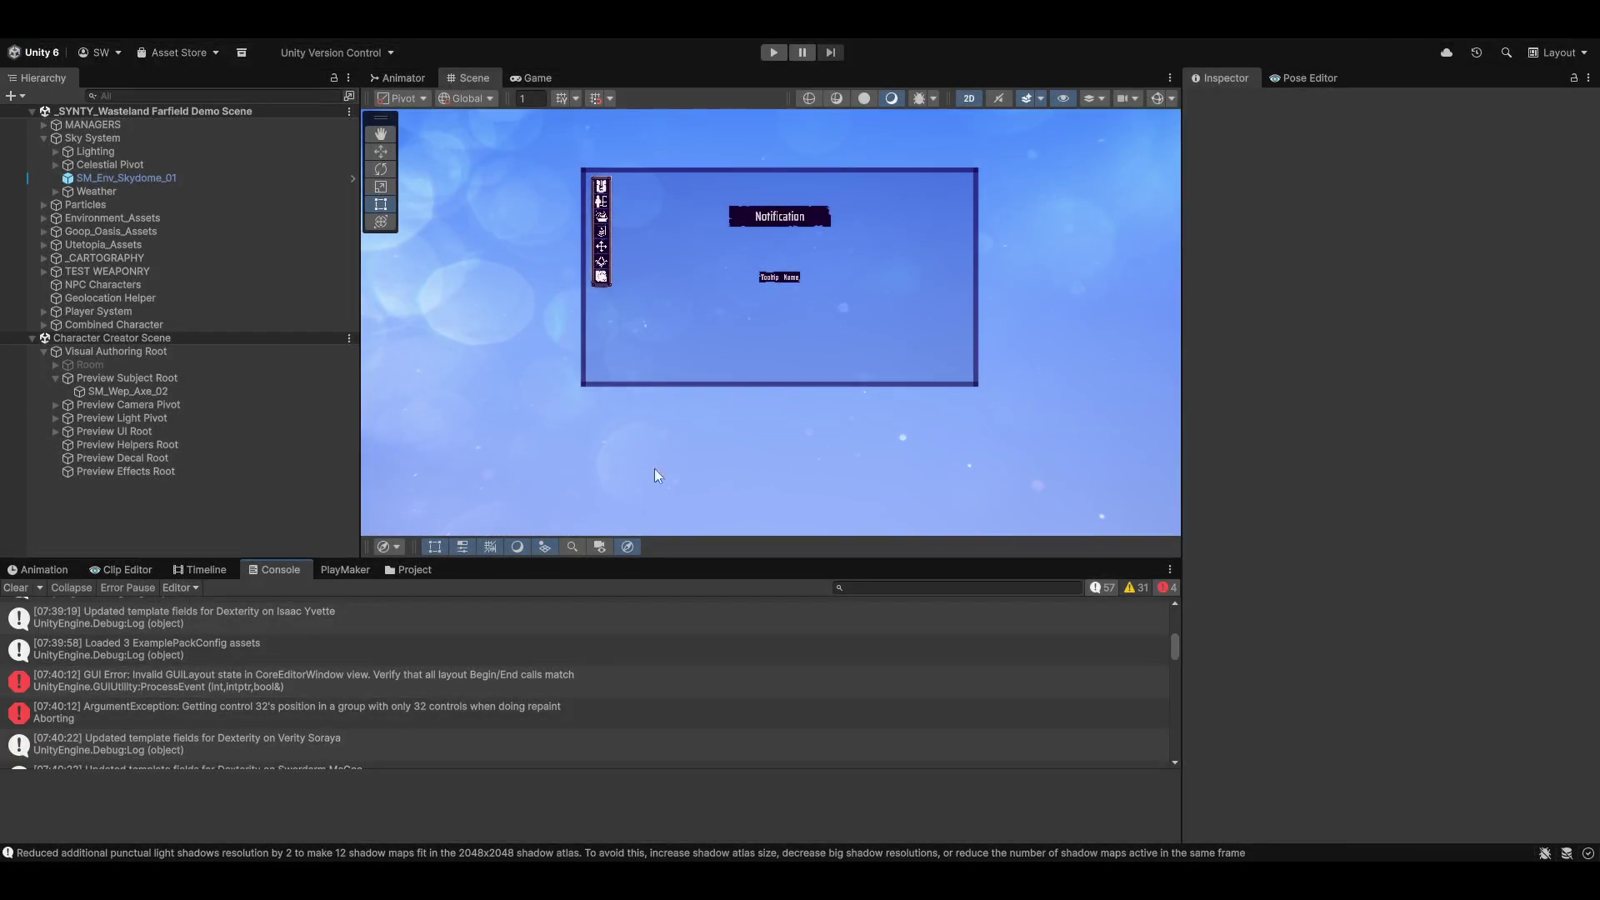
# Clear the Console and preview the desert scene in the Game view
pyautogui.click(15, 588)
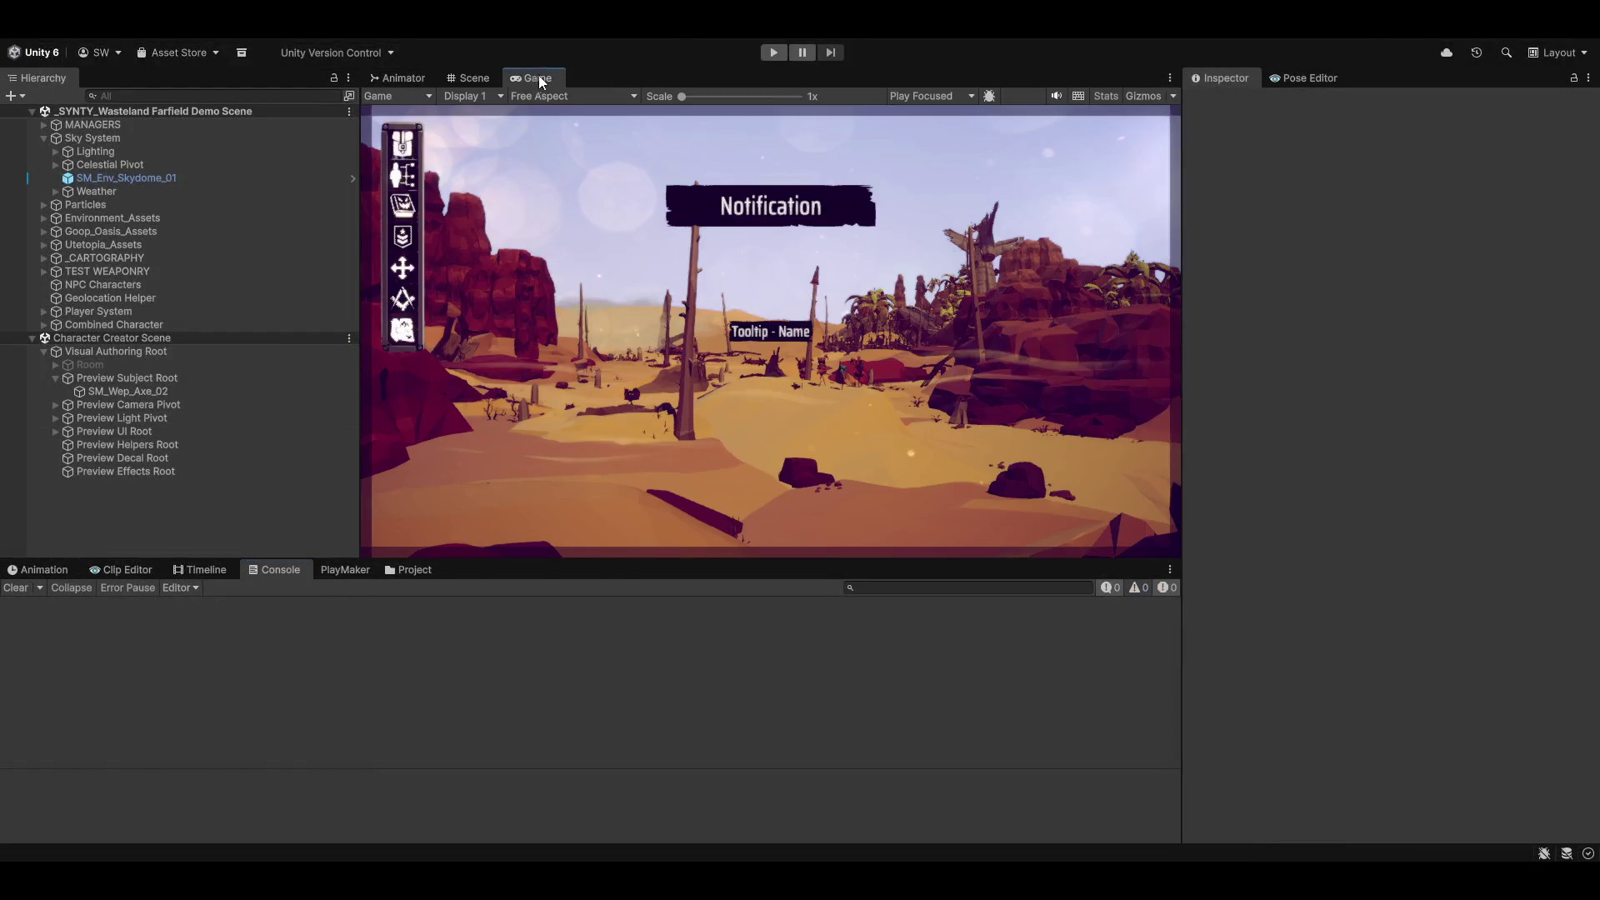
pyautogui.click(534, 78)
pyautogui.click(468, 78)
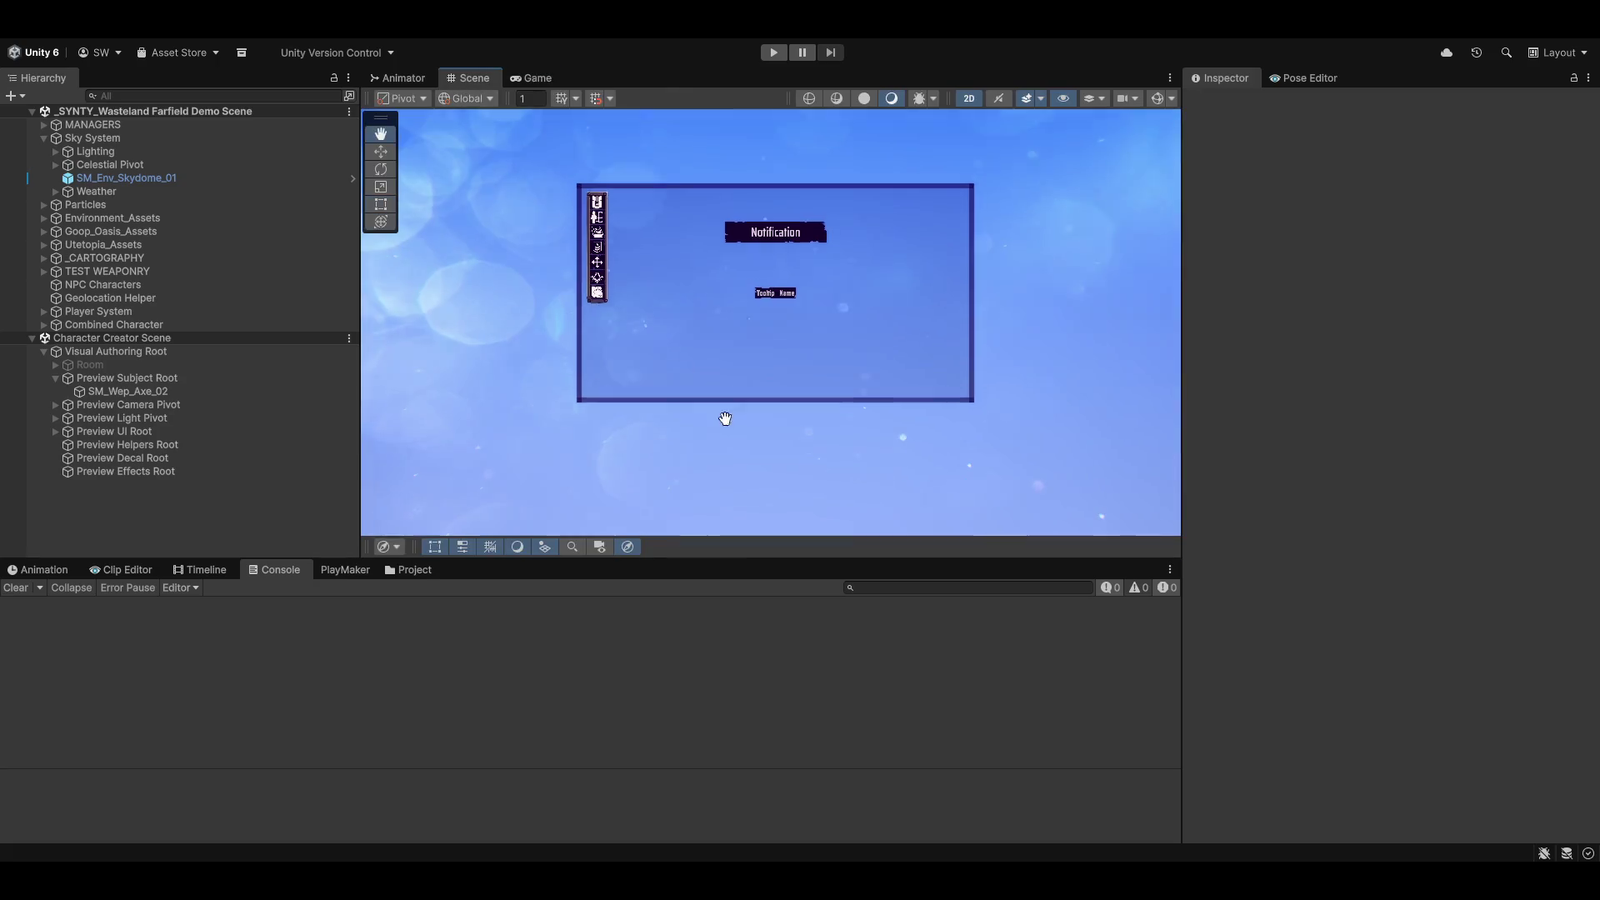
# Switch the Scene view to 3D and fly the camera toward the rocks near the palms
pyautogui.press('2')
pyautogui.moveTo(798, 395)
pyautogui.mouseDown()
pyautogui.moveTo(926, 297)
pyautogui.moveTo(903, 324)
pyautogui.mouseUp()
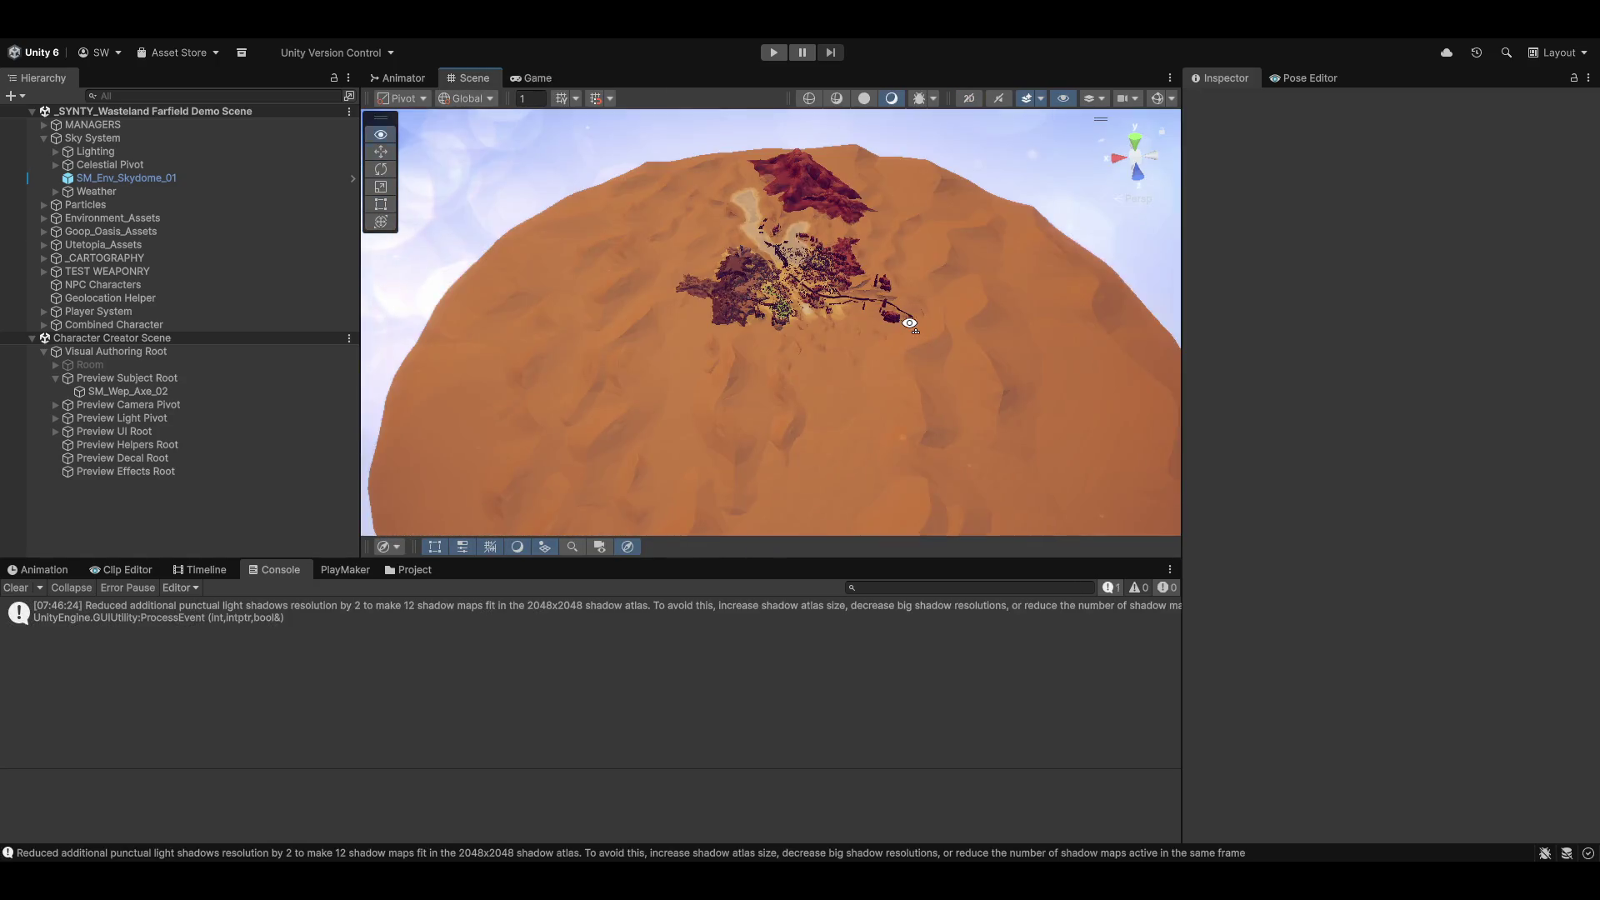
pyautogui.scroll(10, 903, 323)
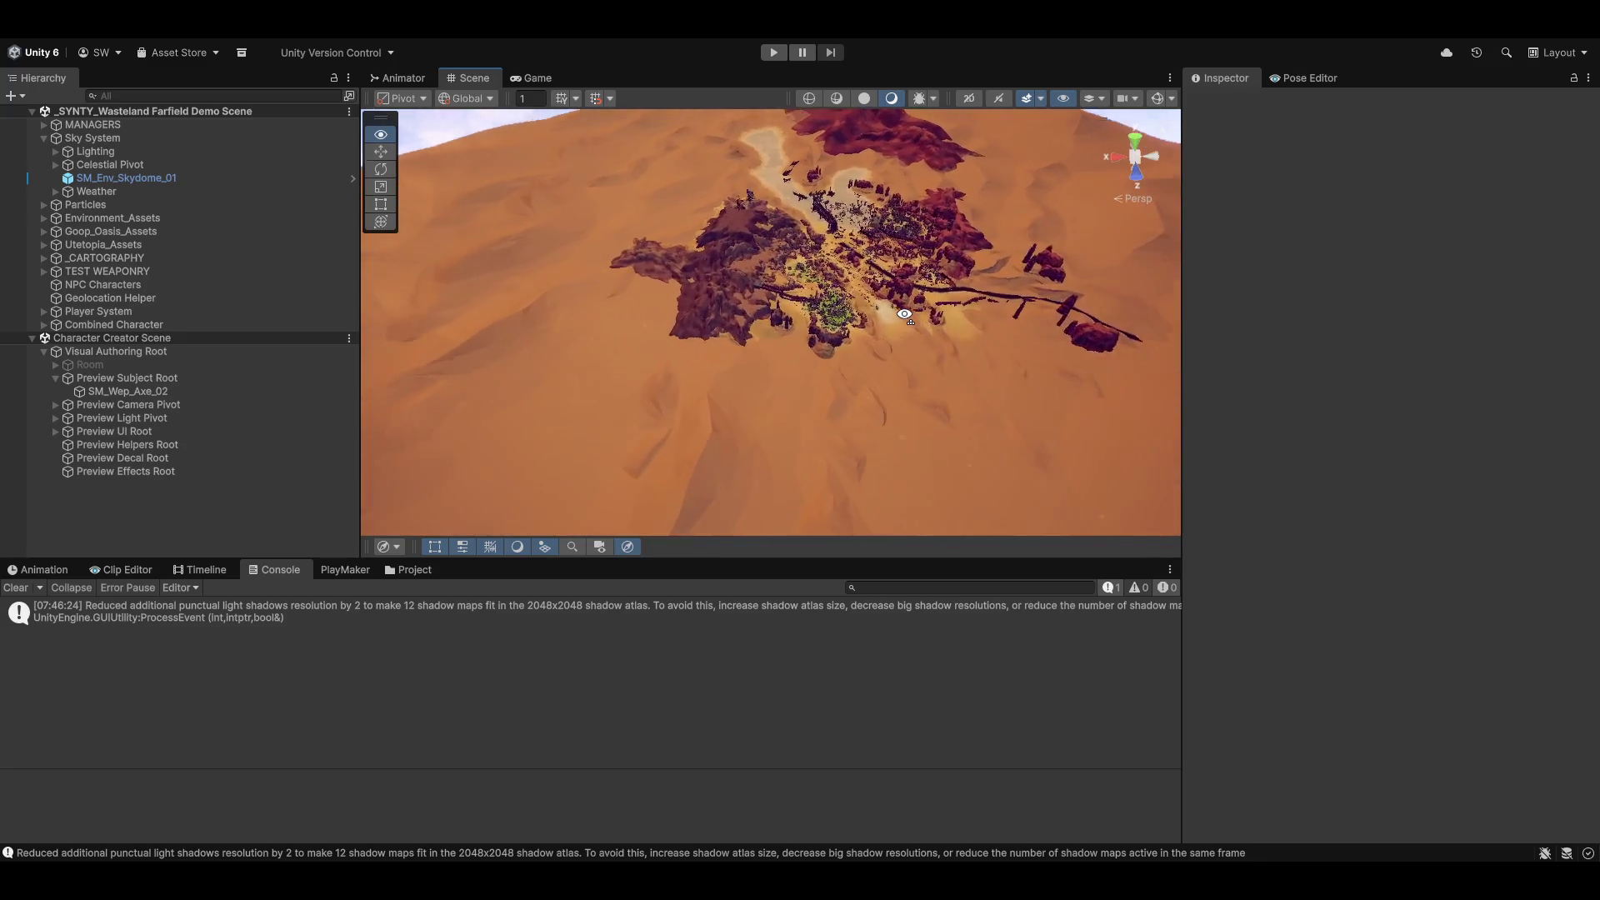
pyautogui.moveTo(925, 284)
pyautogui.mouseDown()
pyautogui.moveTo(1202, 191)
pyautogui.moveTo(1080, 307)
pyautogui.moveTo(958, 358)
pyautogui.moveTo(883, 436)
pyautogui.moveTo(923, 271)
pyautogui.moveTo(699, 224)
pyautogui.moveTo(666, 251)
pyautogui.moveTo(783, 200)
pyautogui.moveTo(1293, 273)
pyautogui.moveTo(1175, 275)
pyautogui.mouseUp()
pyautogui.moveTo(77, 265)
pyautogui.mouseDown()
pyautogui.moveTo(346, 244)
pyautogui.moveTo(649, 302)
pyautogui.moveTo(715, 346)
pyautogui.moveTo(629, 367)
pyautogui.moveTo(539, 335)
pyautogui.moveTo(1498, 249)
pyautogui.moveTo(1535, 267)
pyautogui.moveTo(1317, 267)
pyautogui.moveTo(1490, 305)
pyautogui.moveTo(1382, 304)
pyautogui.moveTo(1448, 321)
pyautogui.moveTo(1426, 275)
pyautogui.mouseUp()
pyautogui.scroll(-3, 633, 300)
pyautogui.scroll(-2, 648, 301)
# Maximize the Scene view and move into one of the camp's buildings
pyautogui.hotkey('shift', 'space')
pyautogui.scroll(-4, 715, 347)
pyautogui.scroll(-4, 584, 350)
pyautogui.scroll(-5, 540, 334)
pyautogui.scroll(3, 1497, 248)
pyautogui.scroll(2, 1506, 253)
pyautogui.scroll(-2, 1516, 257)
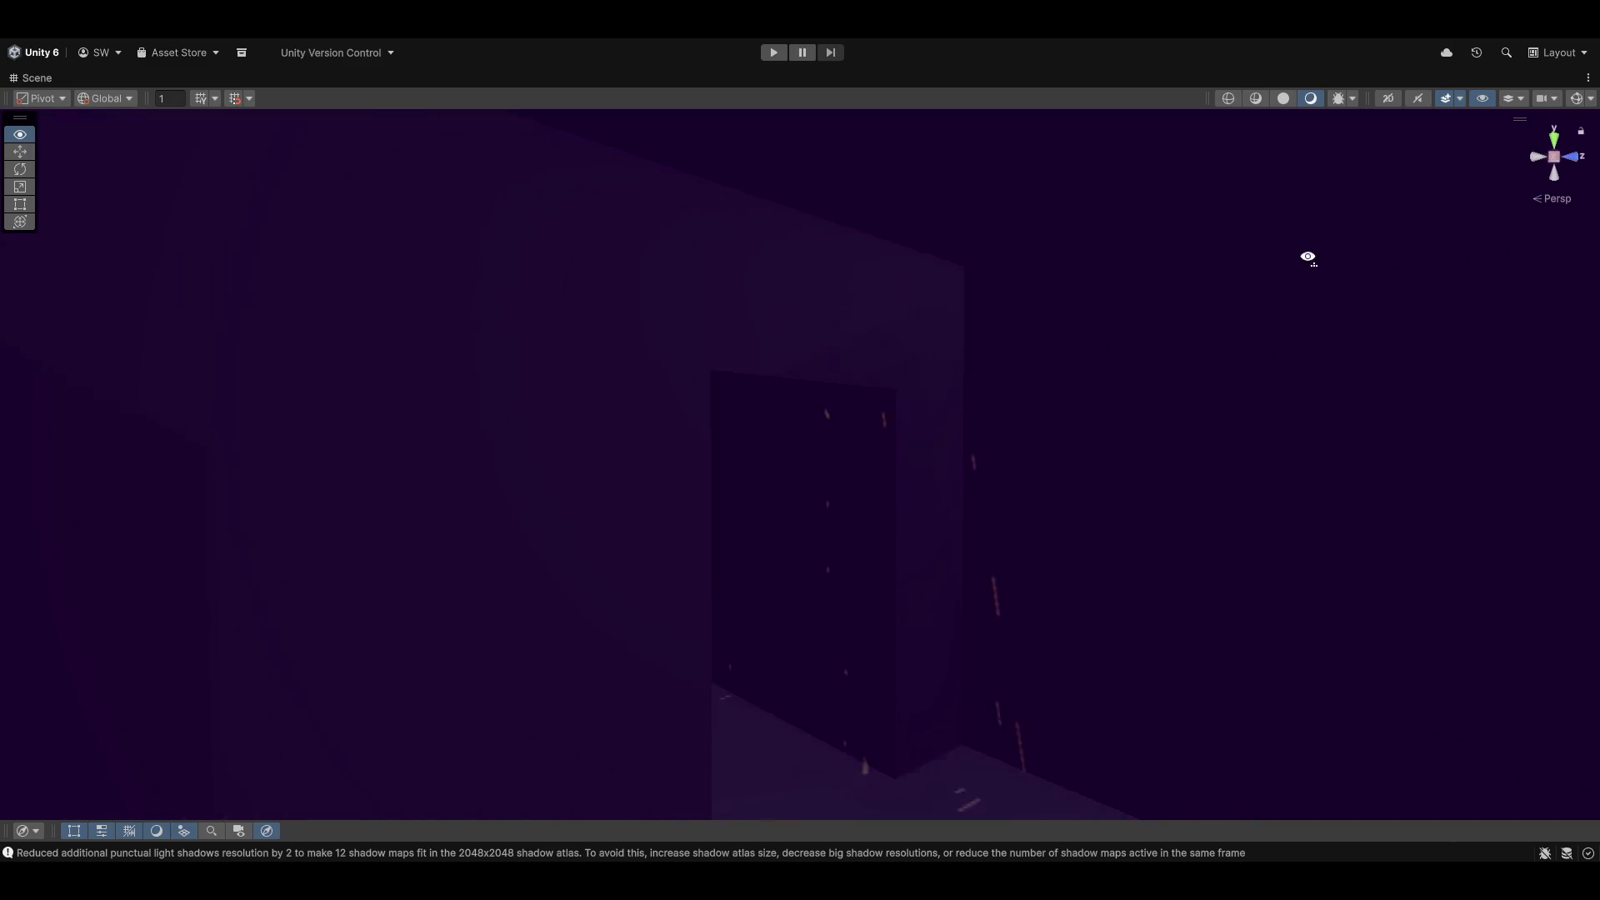
# Fly through the doorway to the rooftop platform and rotate the cannon slightly
pyautogui.moveTo(1109, 262)
pyautogui.mouseDown()
pyautogui.moveTo(817, 317)
pyautogui.moveTo(1258, 255)
pyautogui.moveTo(468, 322)
pyautogui.moveTo(564, 443)
pyautogui.moveTo(659, 257)
pyautogui.moveTo(568, 240)
pyautogui.moveTo(1007, 414)
pyautogui.moveTo(211, 388)
pyautogui.moveTo(315, 540)
pyautogui.mouseUp()
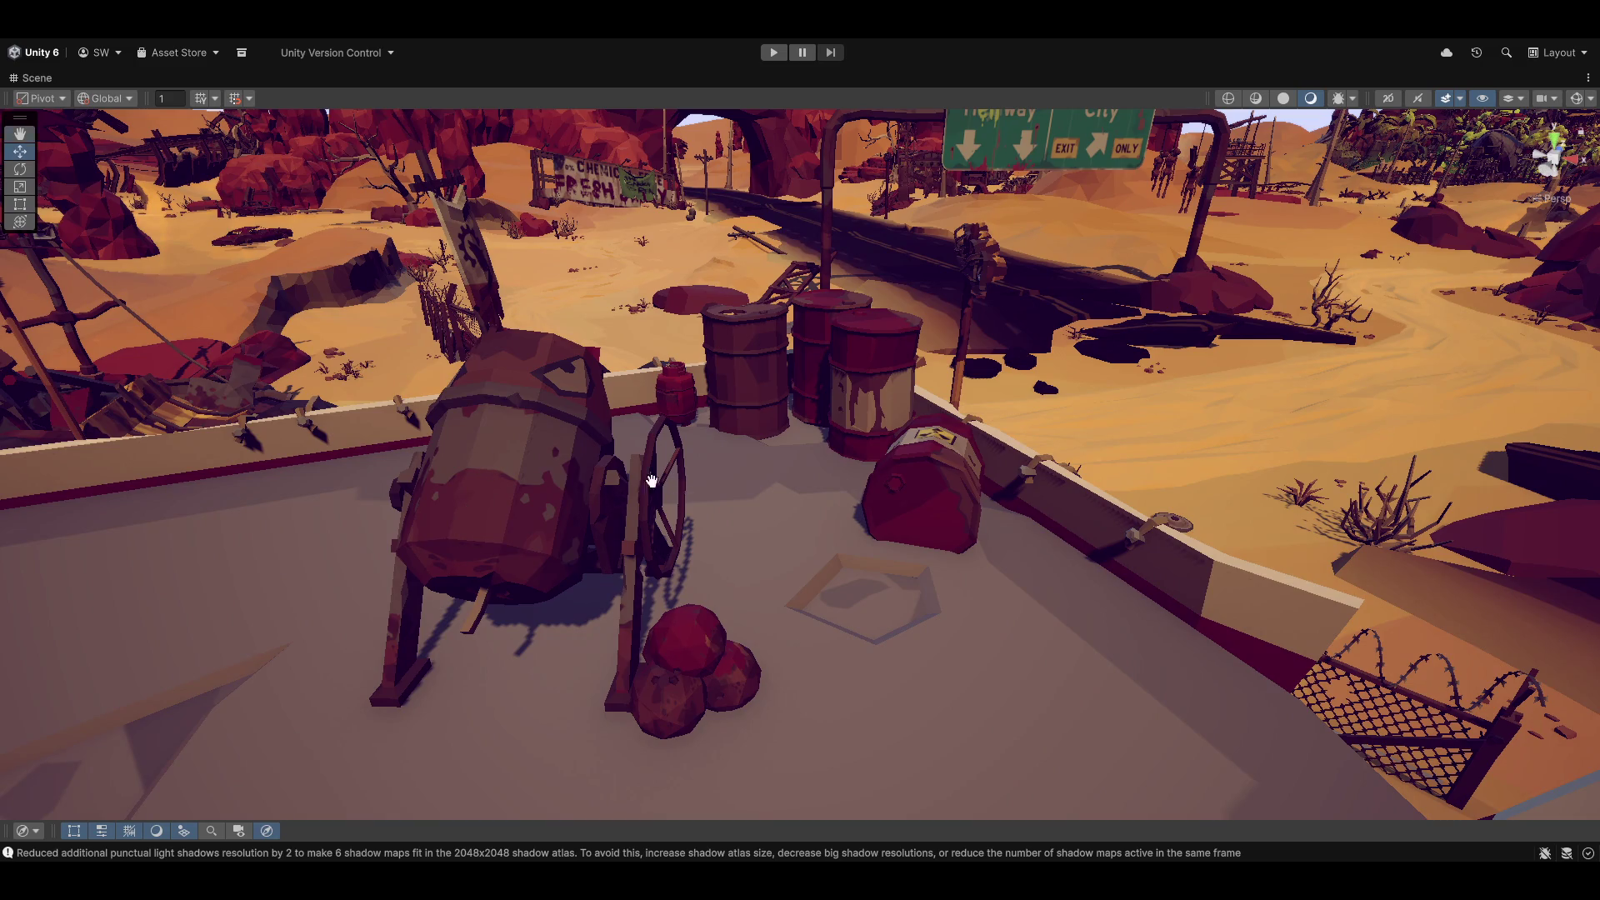
pyautogui.moveTo(652, 480)
pyautogui.mouseDown()
pyautogui.moveTo(543, 528)
pyautogui.moveTo(670, 470)
pyautogui.mouseUp()
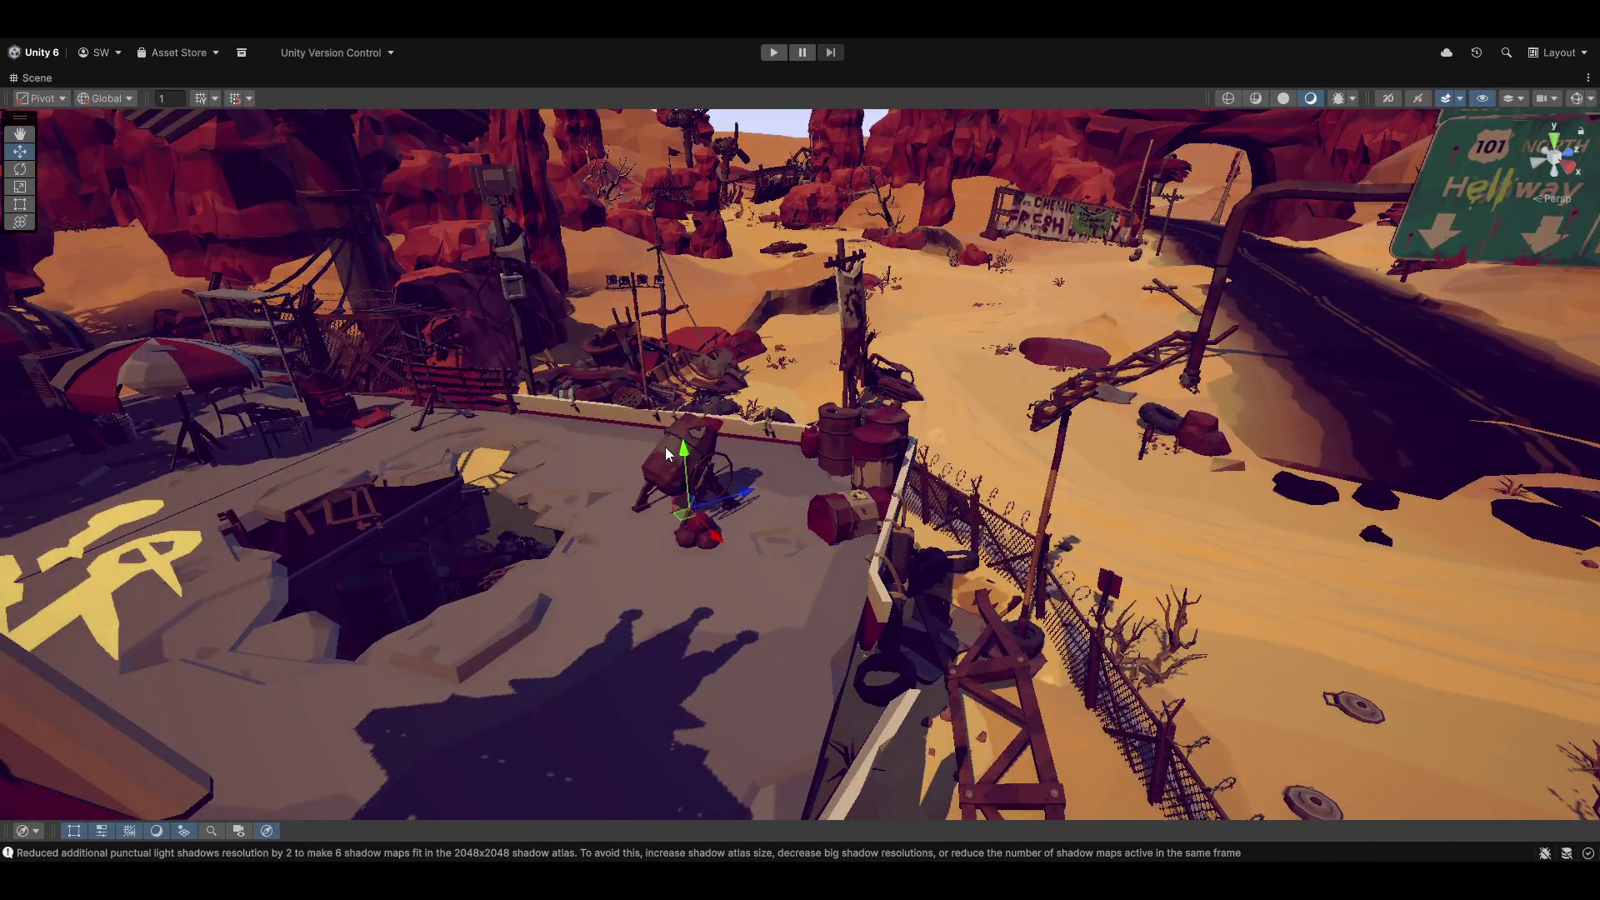
pyautogui.scroll(5, 680, 453)
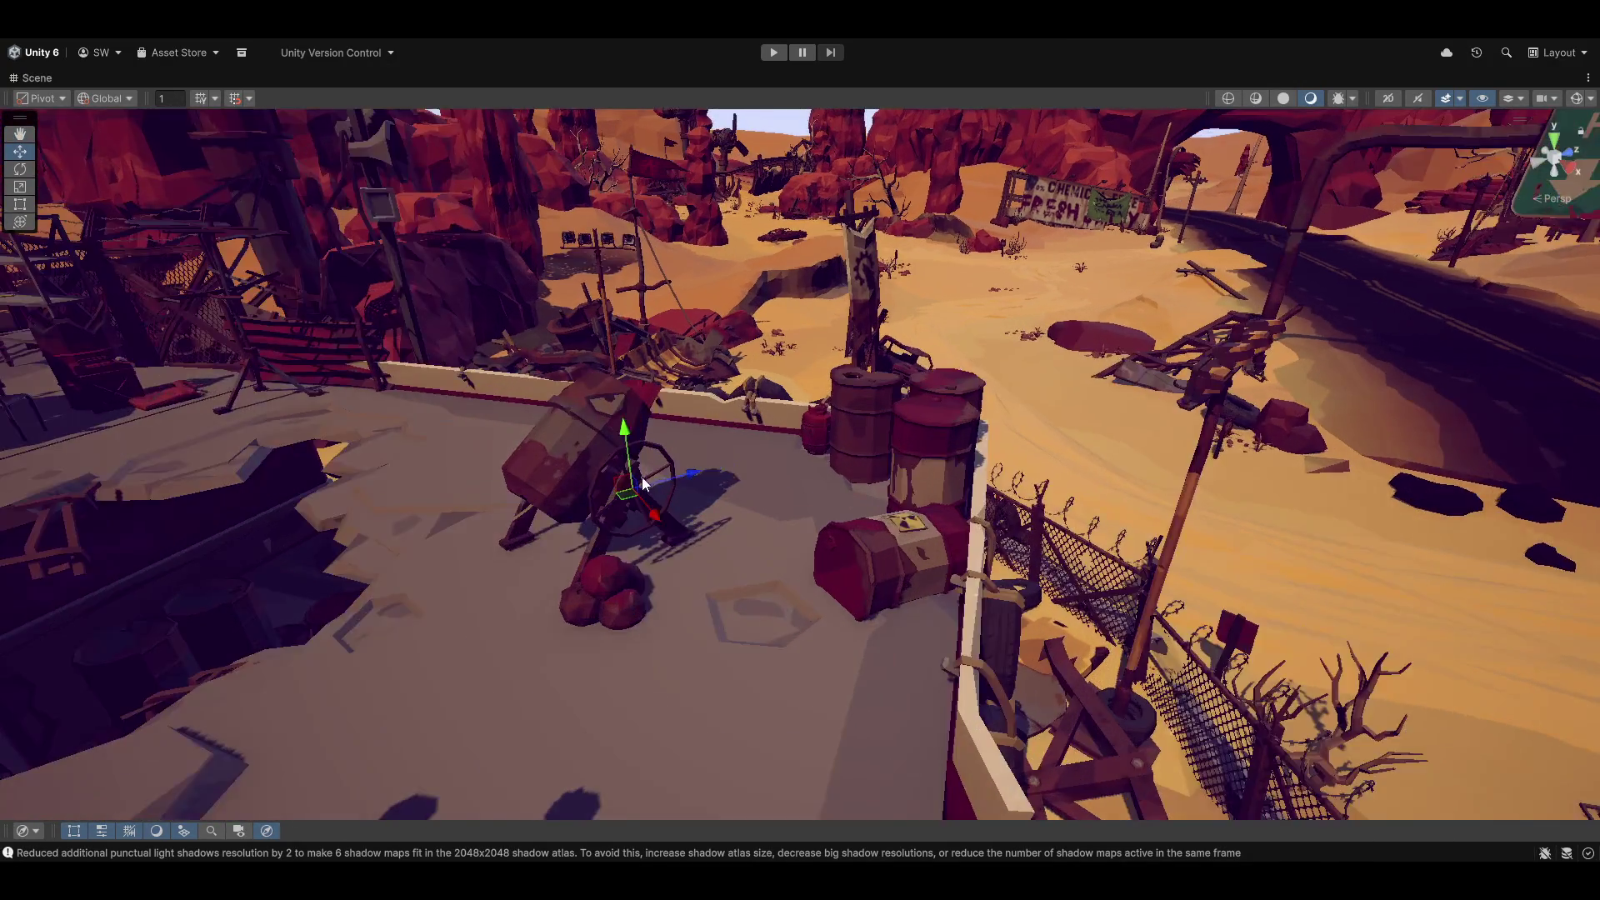
pyautogui.press('e')
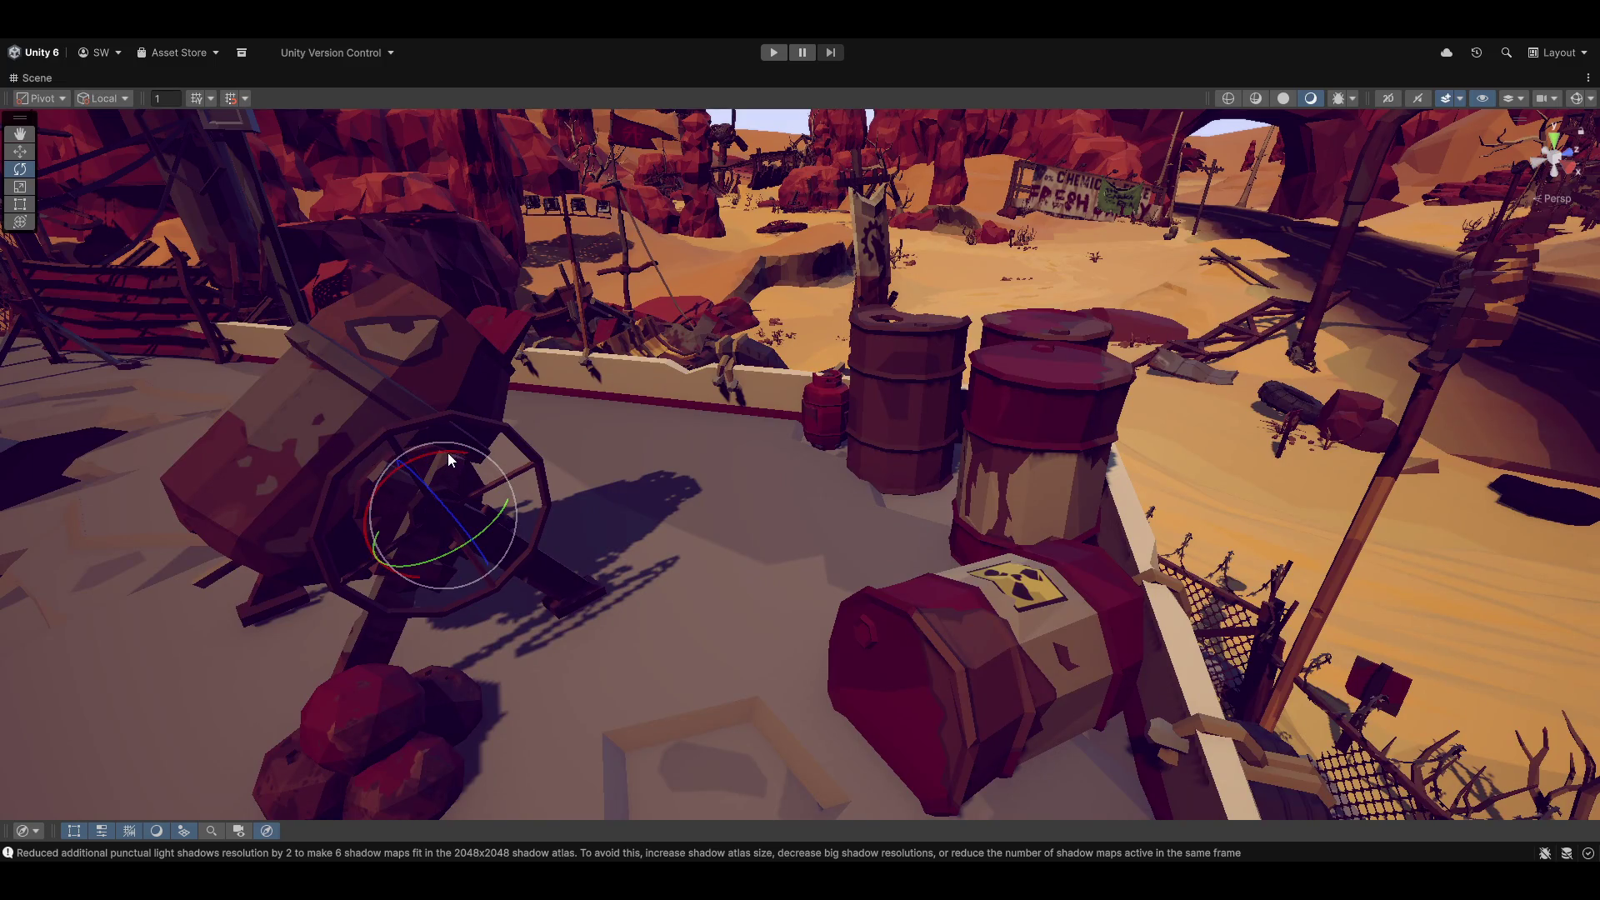
pyautogui.moveTo(448, 459)
pyautogui.mouseDown()
pyautogui.moveTo(446, 437)
pyautogui.moveTo(750, 542)
pyautogui.moveTo(886, 505)
pyautogui.moveTo(821, 516)
pyautogui.mouseUp()
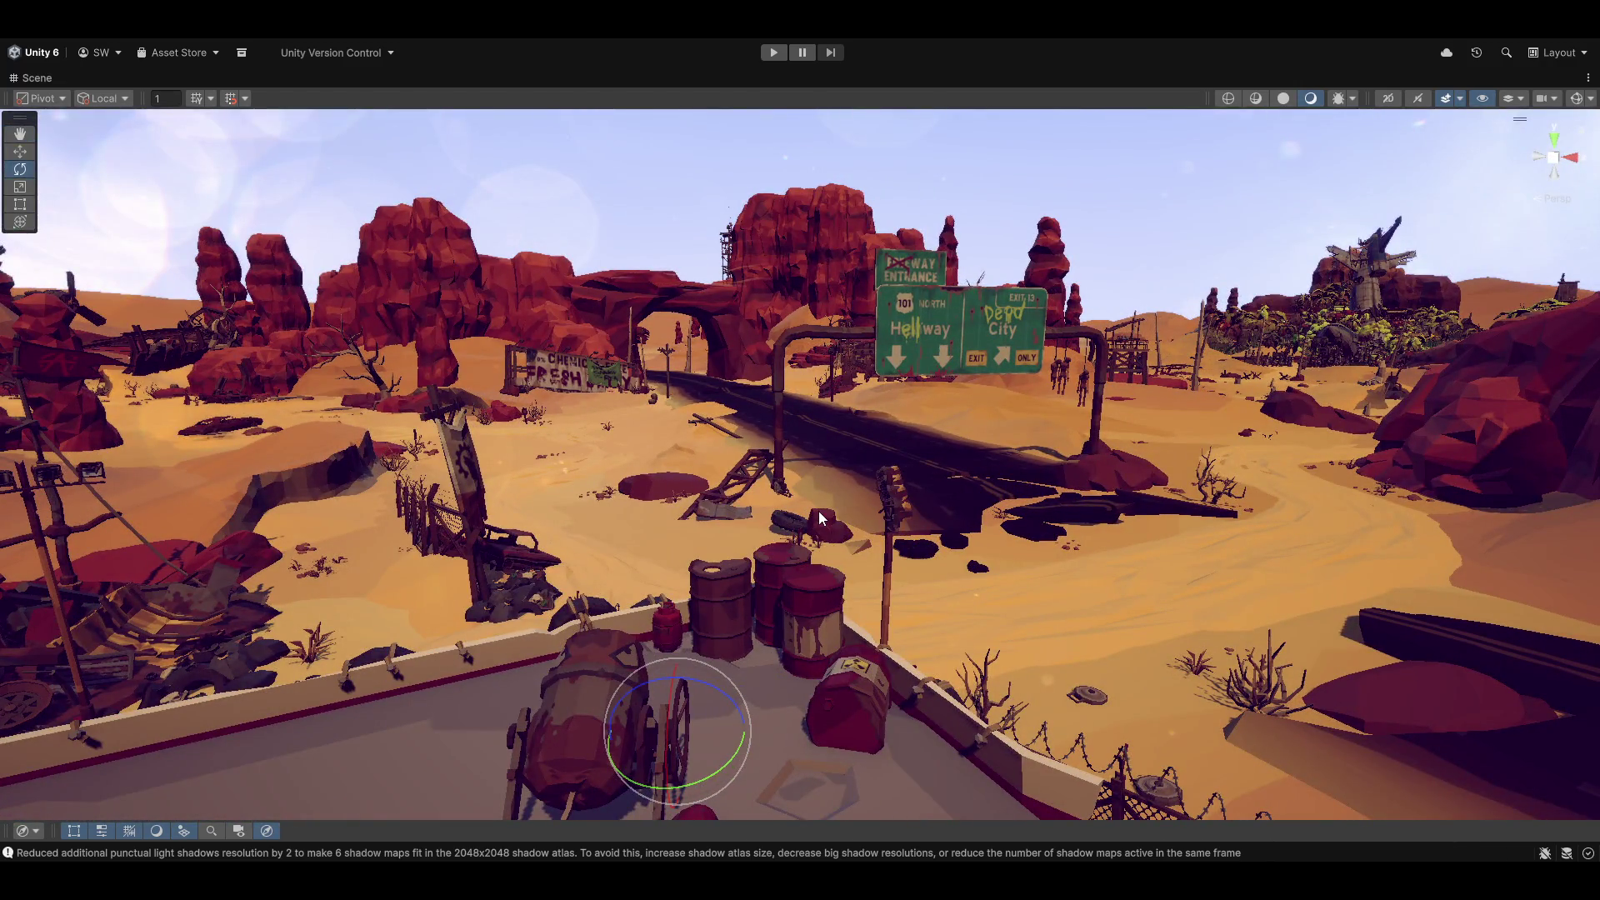